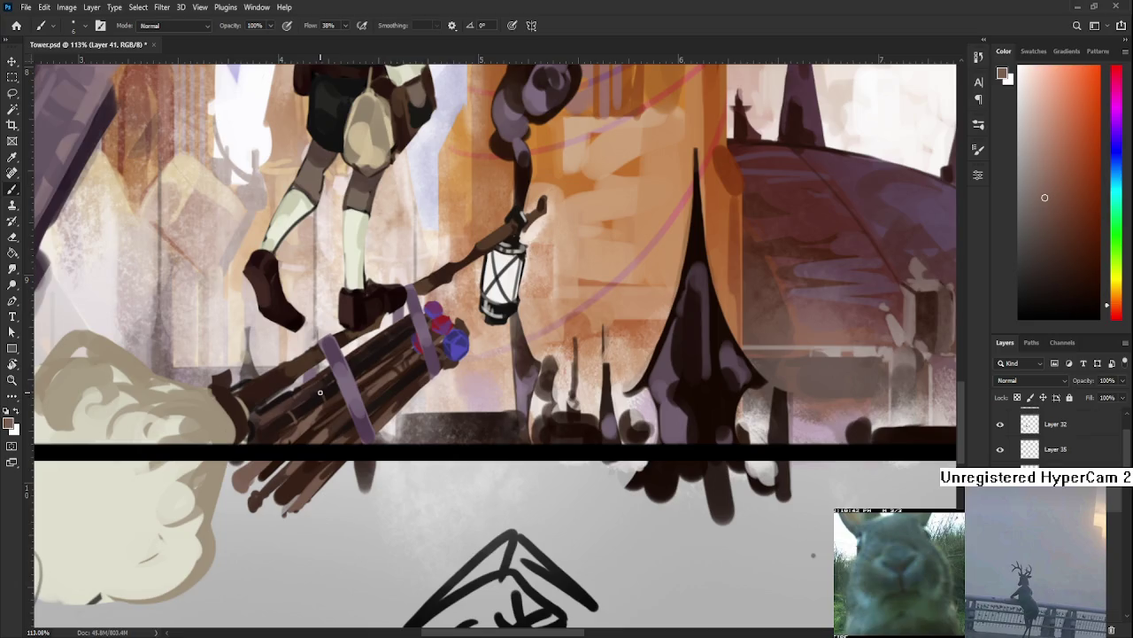
# Sample near-black and darker broom tones to firm up the bristle bundle strokes.
pyautogui.moveTo(327, 389); pyautogui.dragTo(331, 397)
pyautogui.keyDown('alt'); pyautogui.click(333, 397); pyautogui.keyUp('alt')
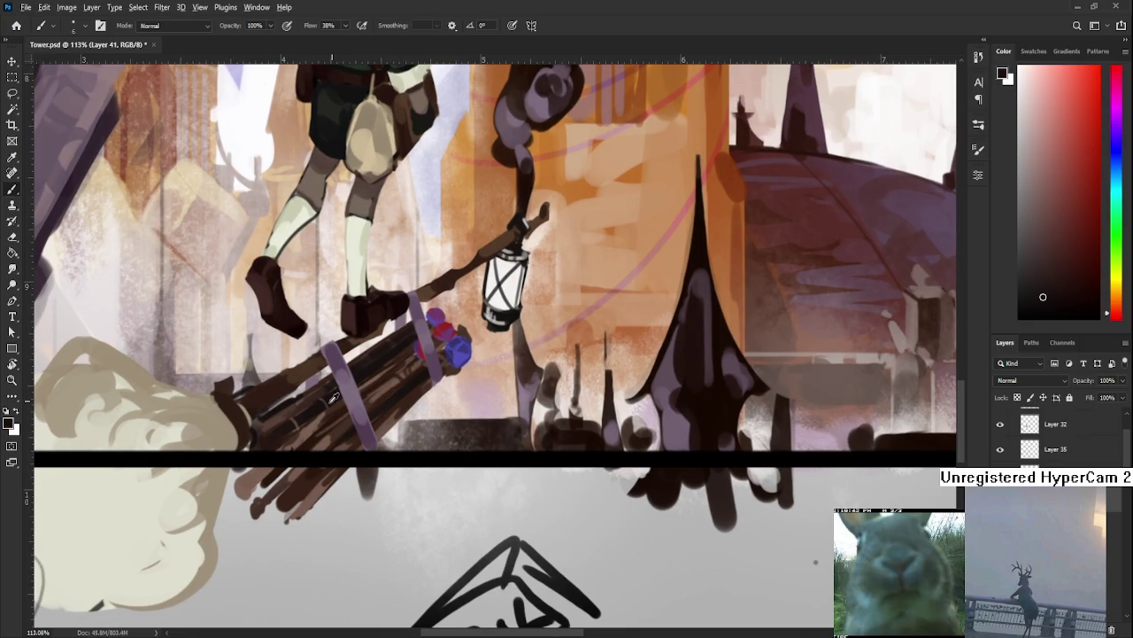
pyautogui.keyDown('alt'); pyautogui.click(330, 395); pyautogui.keyUp('alt')
pyautogui.keyDown('alt'); pyautogui.click(332, 395); pyautogui.keyUp('alt')
# Zoom the view to 93.4% and sample colours from the broom bundle.
pyautogui.scroll(-2, 305, 611)
pyautogui.scroll(-2, 306, 611)
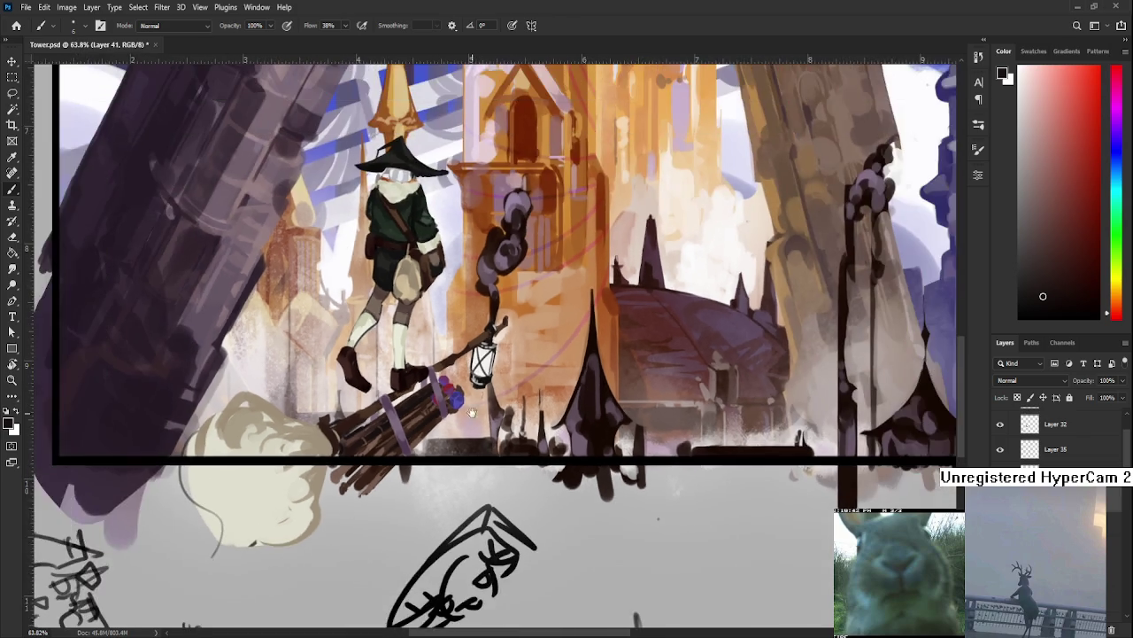
pyautogui.scroll(-1, 306, 611)
pyautogui.scroll(-1, 306, 611)
pyautogui.scroll(-2, 496, 345)
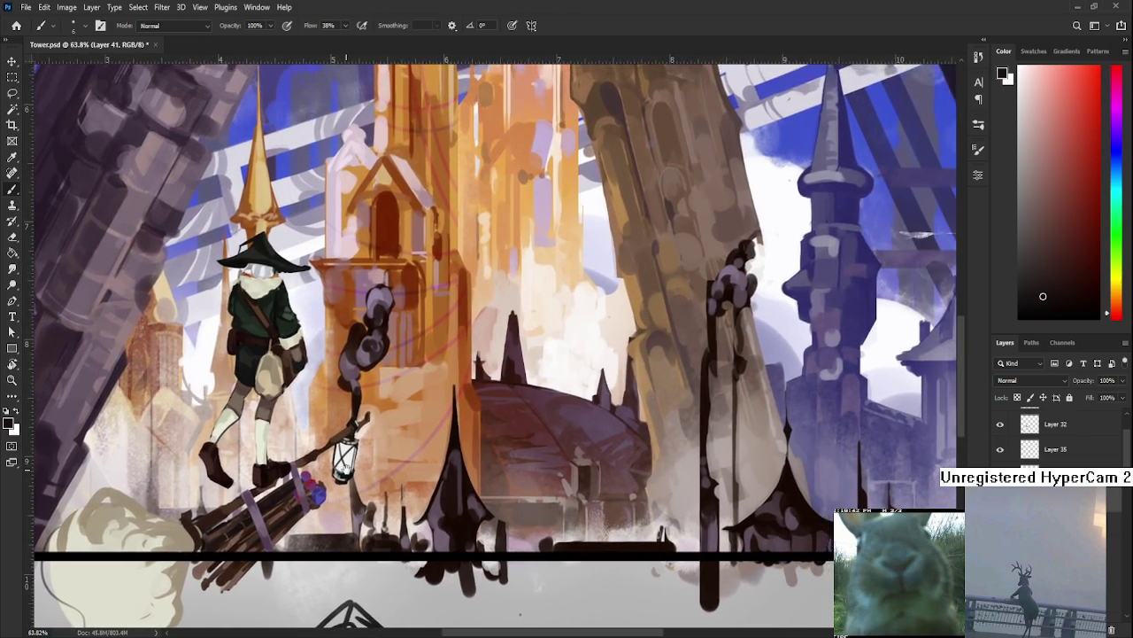
pyautogui.scroll(2, 366, 460)
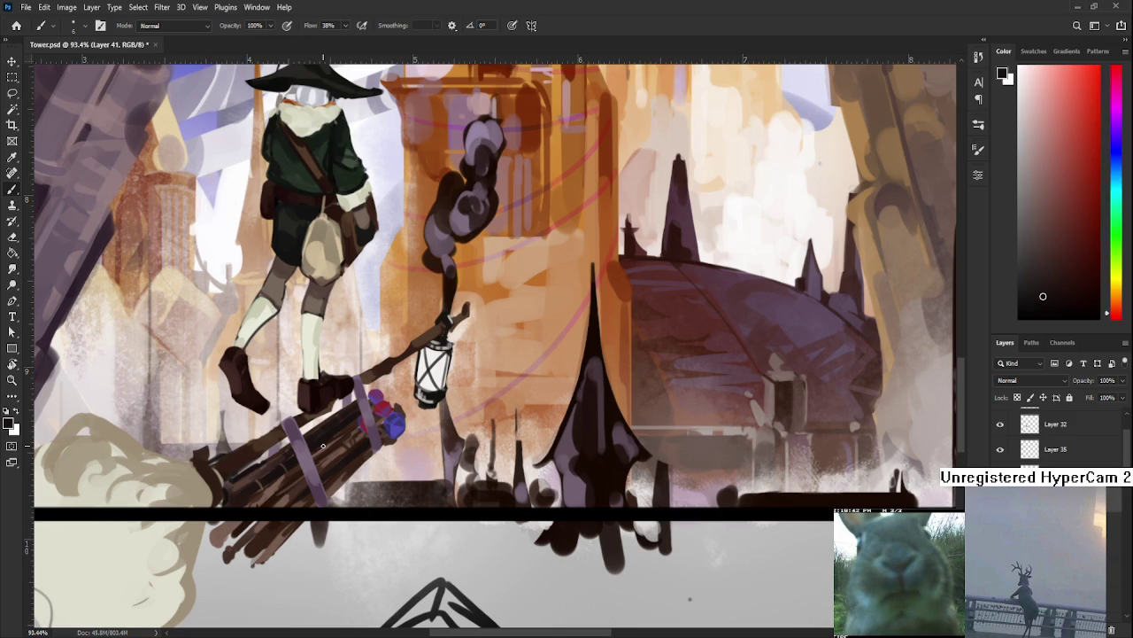
pyautogui.keyDown('alt'); pyautogui.click(282, 467); pyautogui.keyUp('alt')
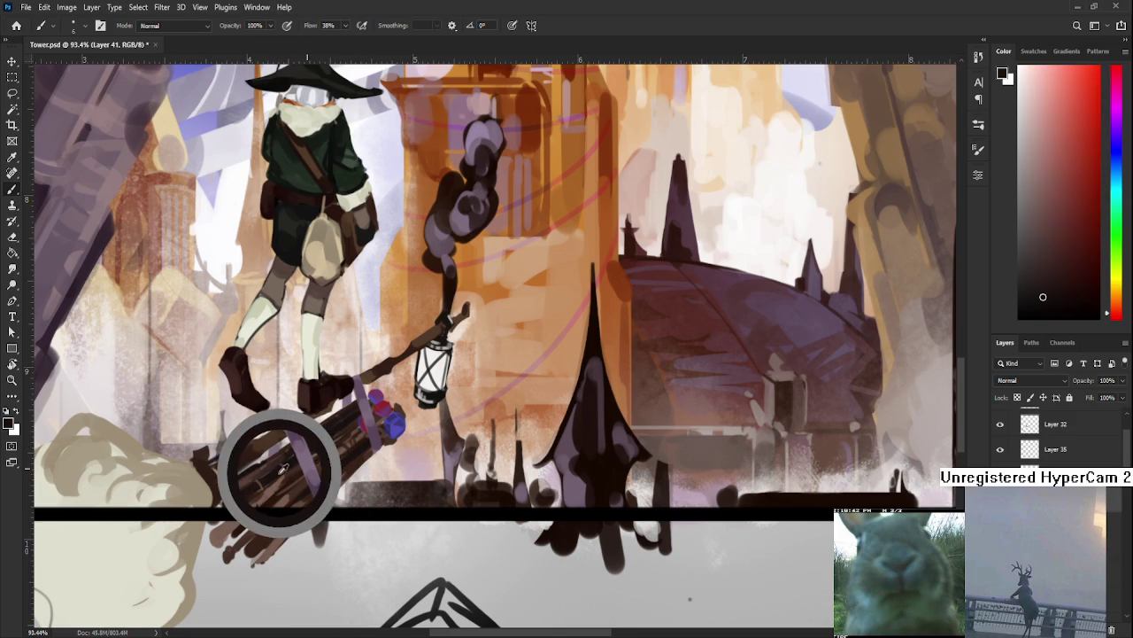
pyautogui.keyDown('alt'); pyautogui.click(262, 461); pyautogui.keyUp('alt')
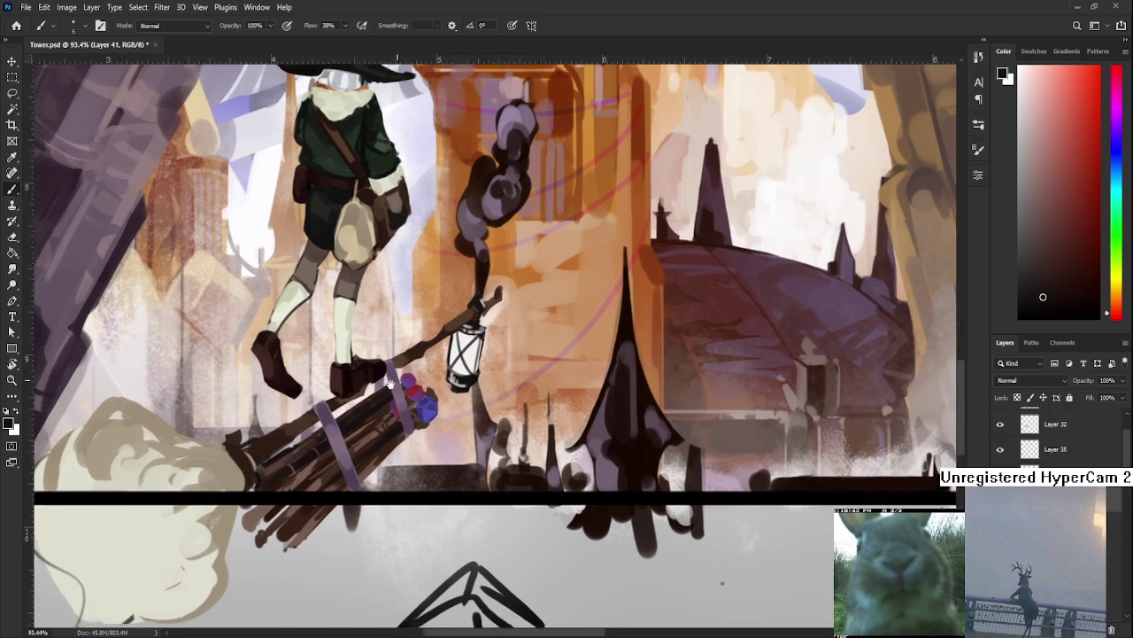
# Paint a greyish-purple wrapping band across the broom bundle.
pyautogui.moveTo(360, 386); pyautogui.dragTo(417, 363)
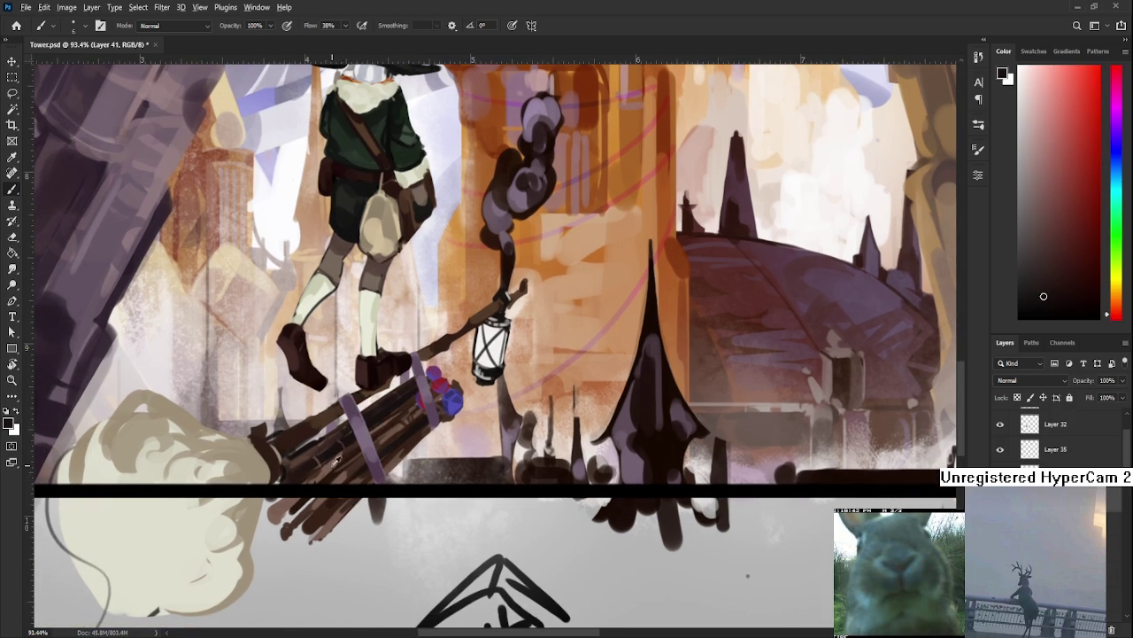
pyautogui.keyDown('alt'); pyautogui.click(341, 445); pyautogui.keyUp('alt')
pyautogui.keyDown('alt'); pyautogui.click(334, 457); pyautogui.keyUp('alt')
pyautogui.keyDown('alt'); pyautogui.click(334, 446); pyautogui.keyUp('alt')
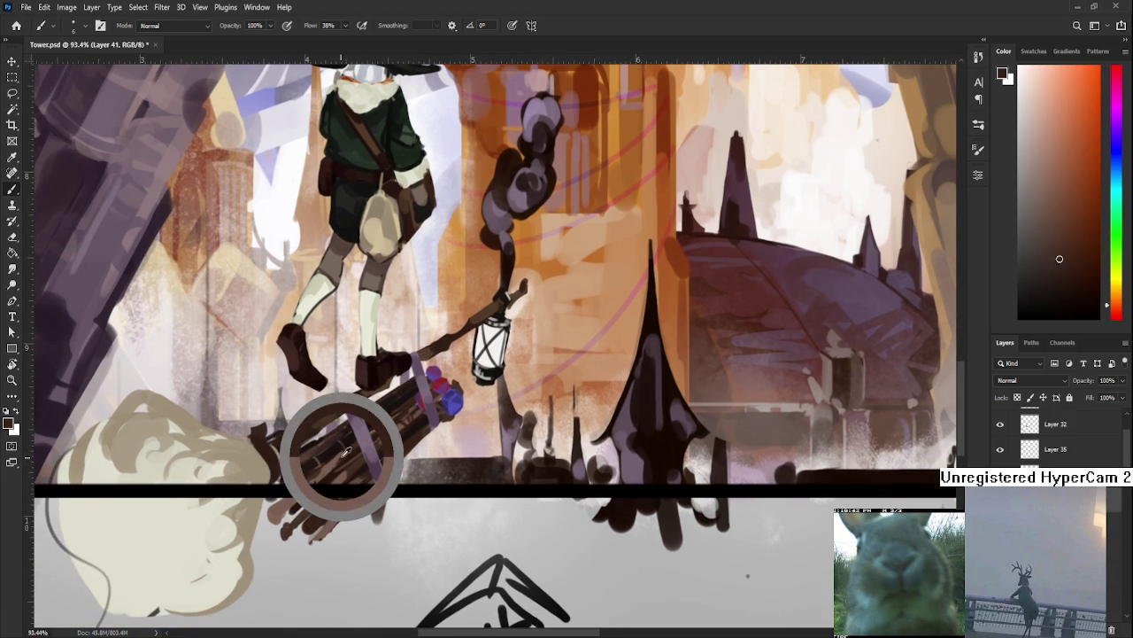
pyautogui.moveTo(341, 398); pyautogui.dragTo(378, 478)
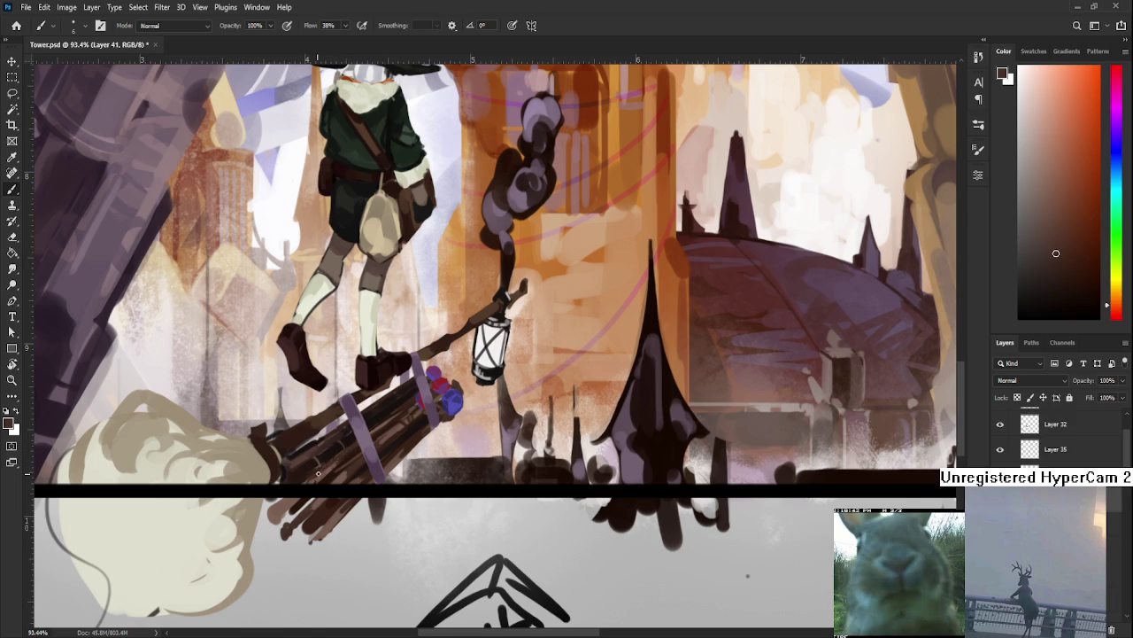
# Sample darker bristle browns and enlarge the brush.
pyautogui.keyDown('alt'); pyautogui.click(324, 470); pyautogui.keyUp('alt')
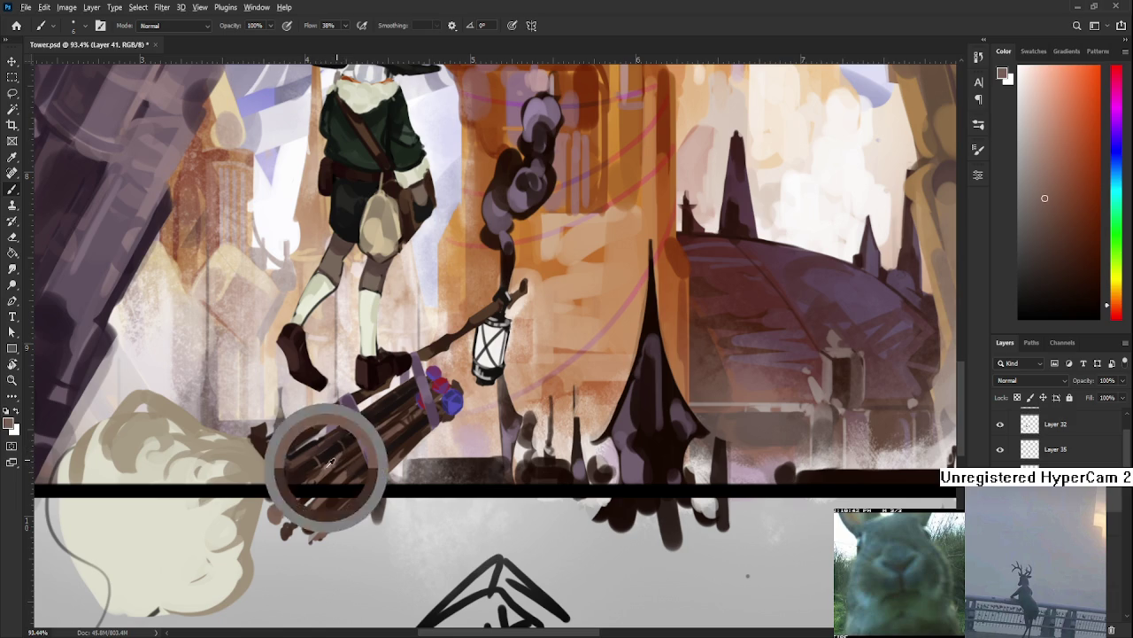
pyautogui.keyDown('alt'); pyautogui.click(326, 442); pyautogui.keyUp('alt')
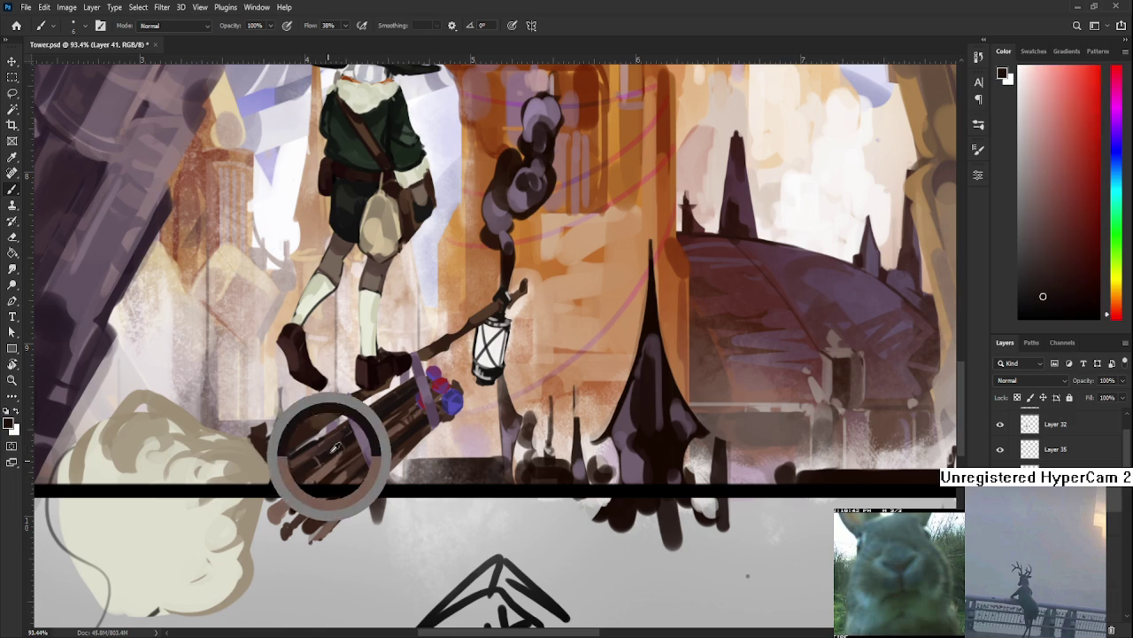
pyautogui.keyDown('alt'); pyautogui.click(305, 482); pyautogui.keyUp('alt')
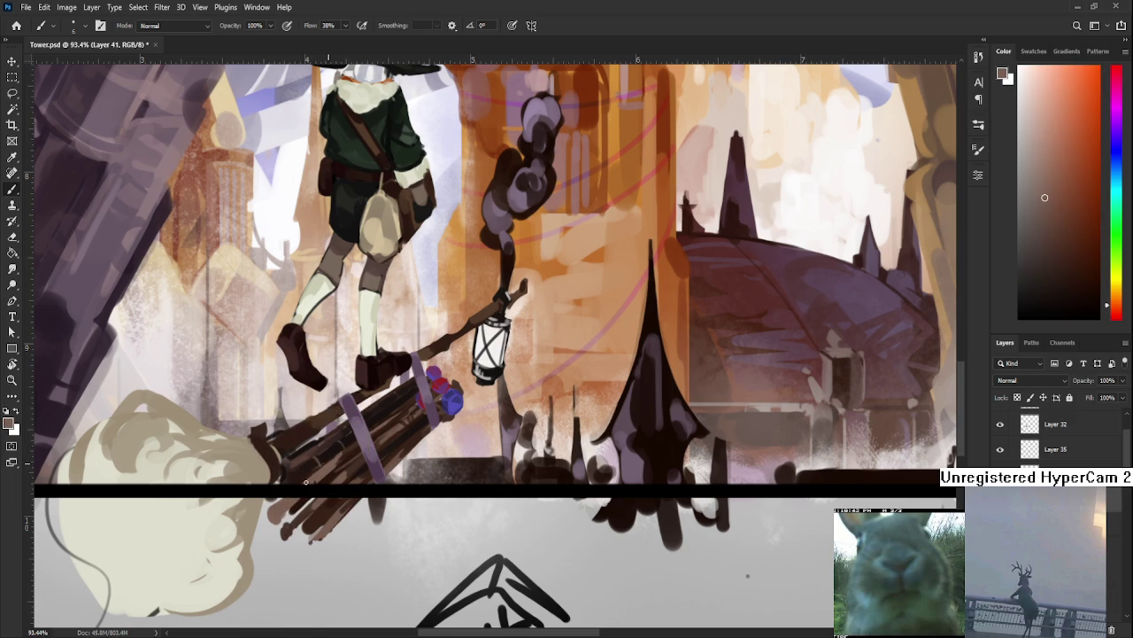
pyautogui.keyDown('alt'); pyautogui.click(327, 455); pyautogui.keyUp('alt')
pyautogui.keyDown('alt'); pyautogui.click(331, 462); pyautogui.keyUp('alt')
pyautogui.keyDown('alt'); pyautogui.click(349, 452); pyautogui.keyUp('alt')
pyautogui.keyDown('alt'); pyautogui.click(333, 454); pyautogui.keyUp('alt')
pyautogui.press(']')
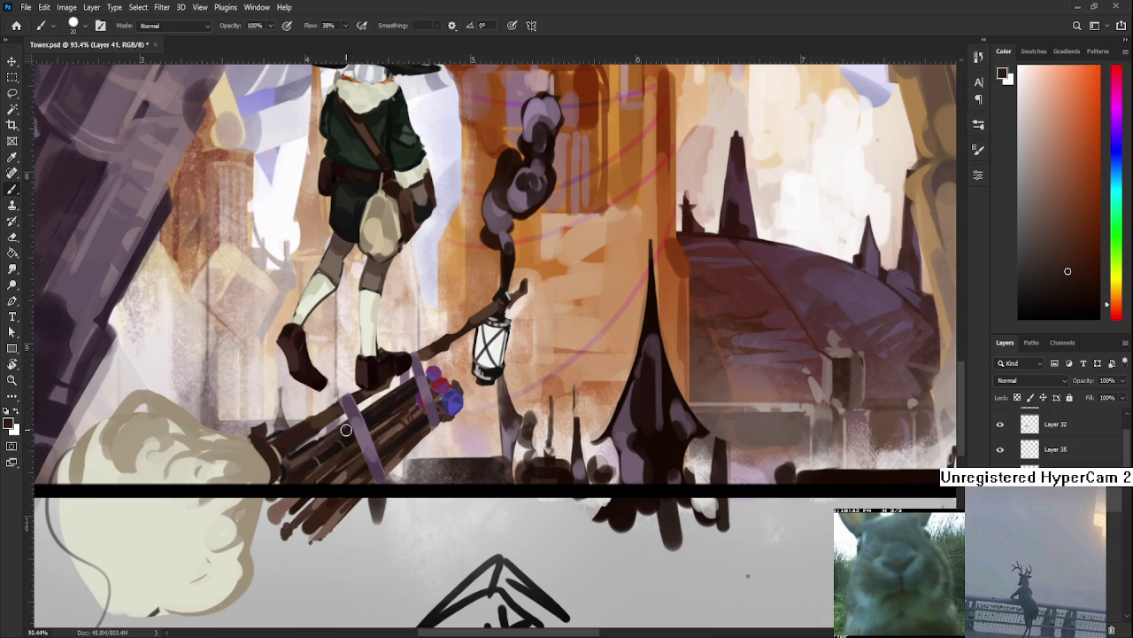
# Shrink the brush to about 8 px and pick dark bristle tones from the broom.
pyautogui.keyDown('alt'); pyautogui.click(346, 432); pyautogui.keyUp('alt')
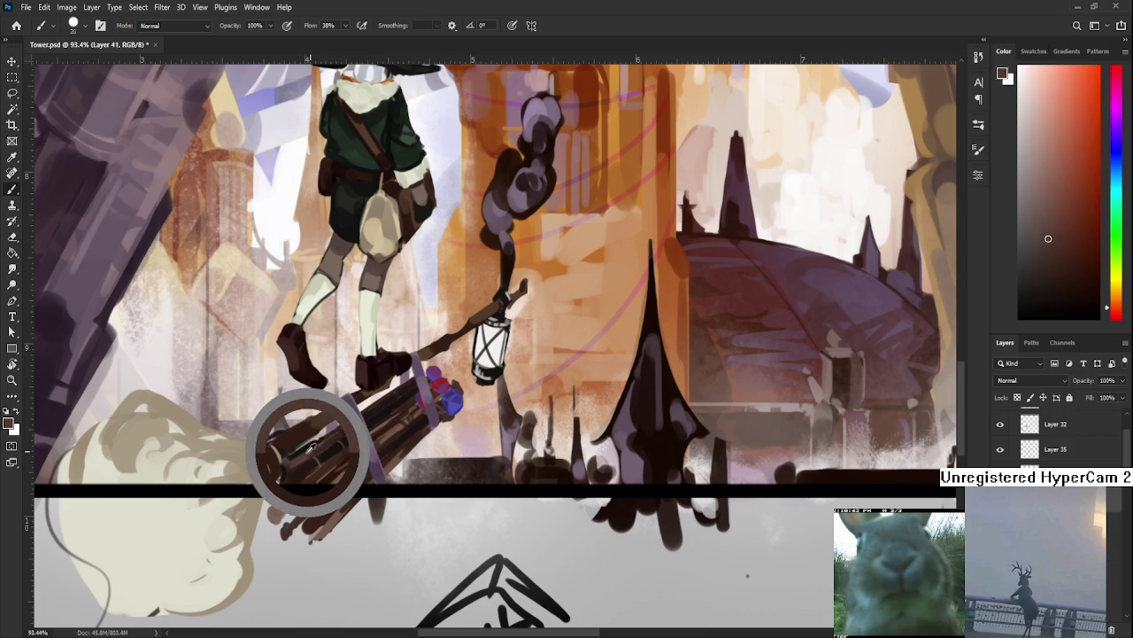
pyautogui.moveTo(308, 449); pyautogui.dragTo(285, 463)
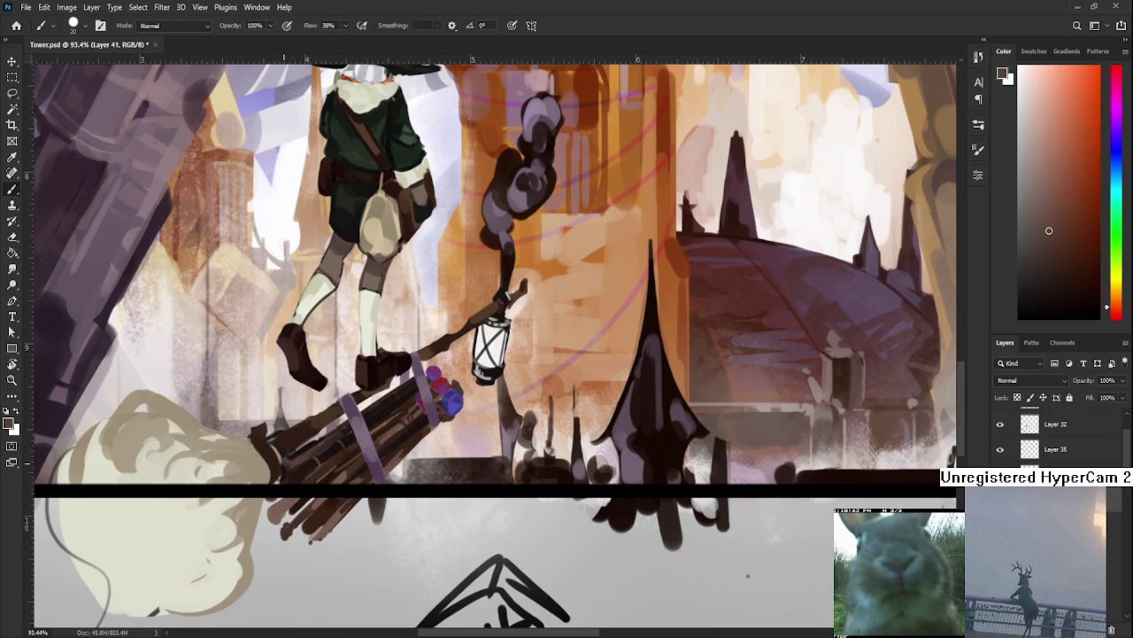
pyautogui.press('[')
pyautogui.press('[')
pyautogui.keyDown('alt'); pyautogui.click(304, 467); pyautogui.keyUp('alt')
pyautogui.keyDown('alt'); pyautogui.click(311, 464); pyautogui.keyUp('alt')
pyautogui.keyDown('alt'); pyautogui.click(301, 469); pyautogui.keyUp('alt')
pyautogui.keyDown('alt'); pyautogui.click(313, 464); pyautogui.keyUp('alt')
pyautogui.keyDown('alt'); pyautogui.click(314, 466); pyautogui.keyUp('alt')
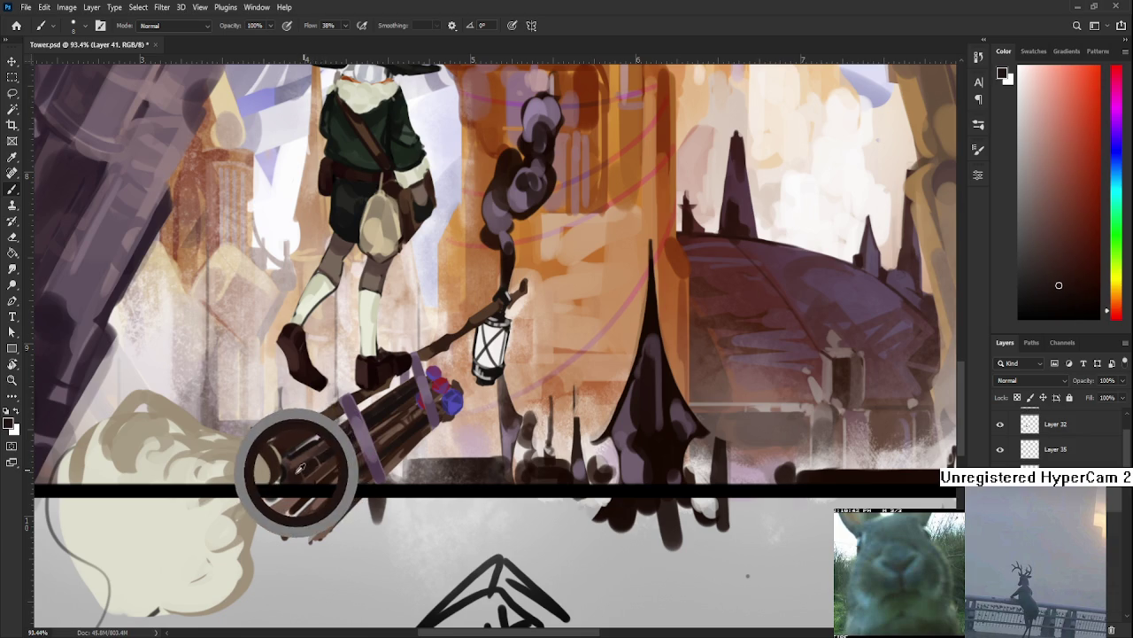
pyautogui.keyDown('alt'); pyautogui.click(344, 464); pyautogui.keyUp('alt')
pyautogui.keyDown('alt'); pyautogui.click(328, 455); pyautogui.keyUp('alt')
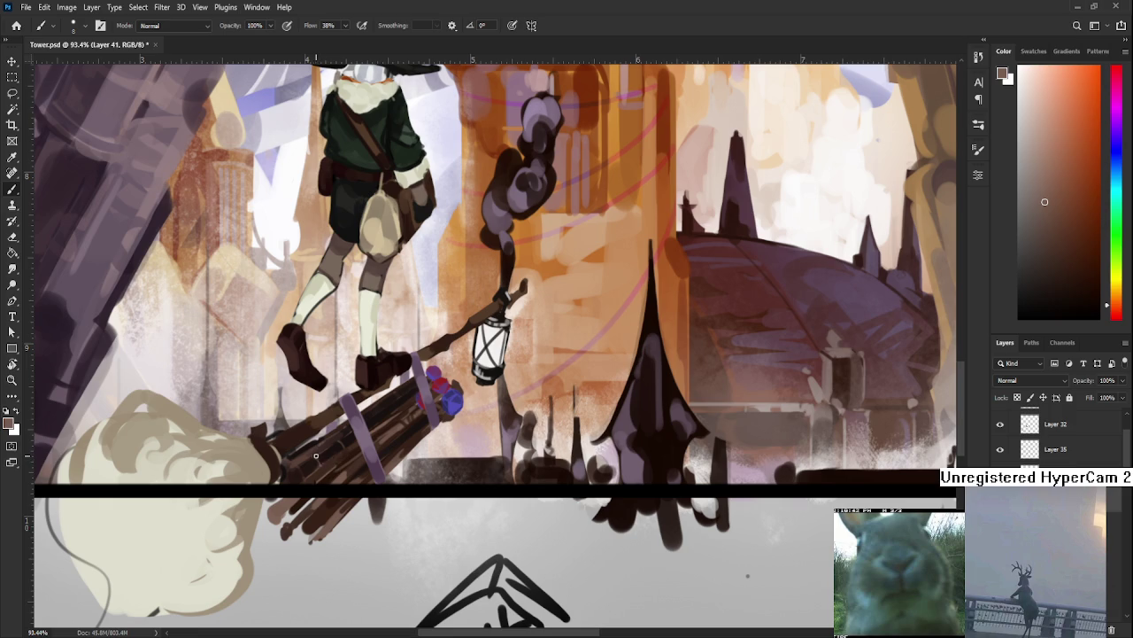
# Pick dark and warmer browns from the broom for the bristles.
pyautogui.keyDown('alt'); pyautogui.click(326, 451); pyautogui.keyUp('alt')
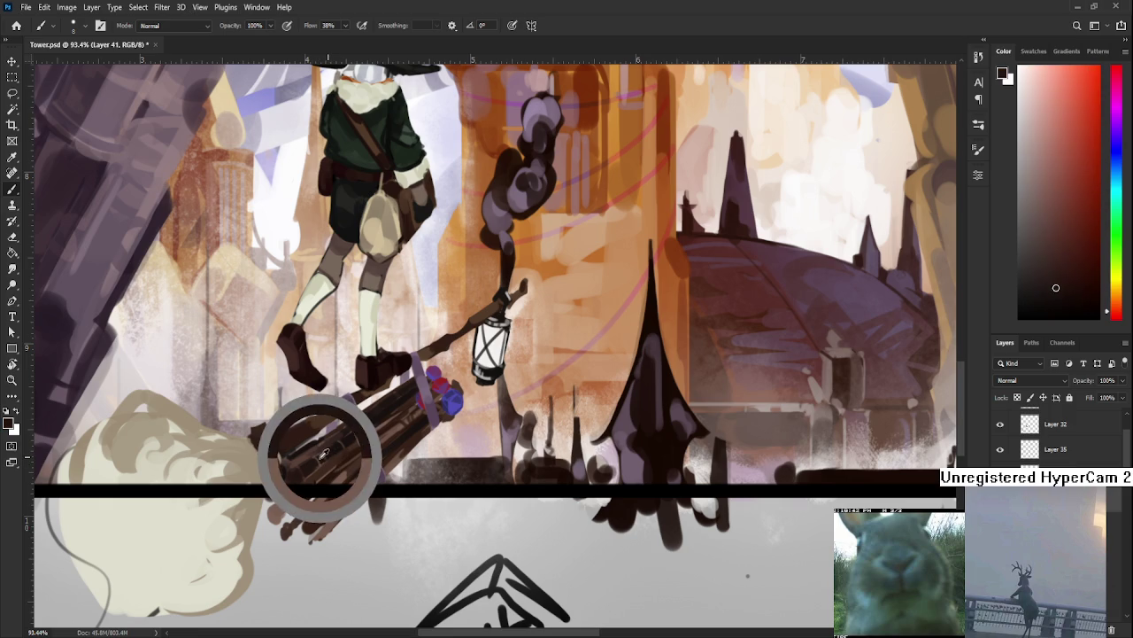
pyautogui.keyDown('alt'); pyautogui.click(330, 451); pyautogui.keyUp('alt')
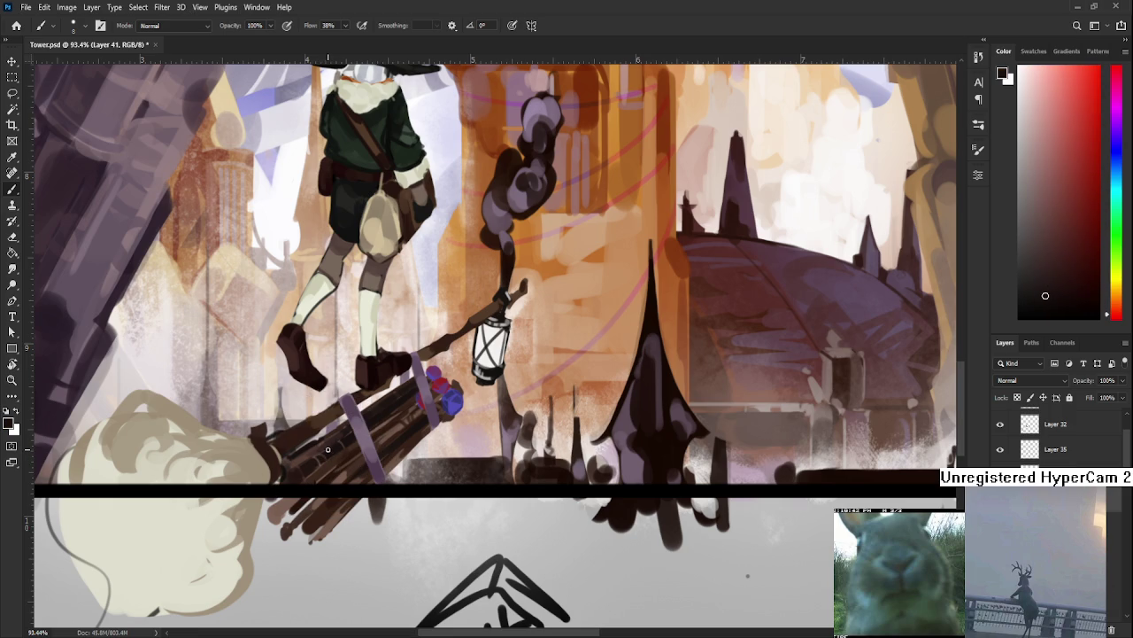
pyautogui.keyDown('alt'); pyautogui.click(328, 452); pyautogui.keyUp('alt')
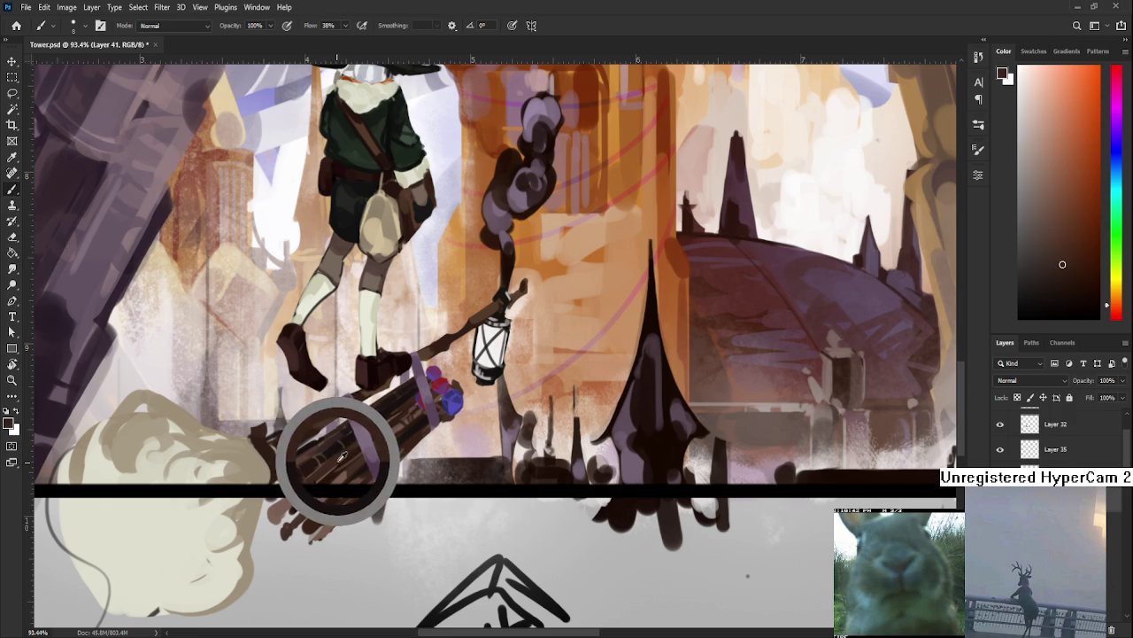
pyautogui.keyDown('alt'); pyautogui.click(331, 455); pyautogui.keyUp('alt')
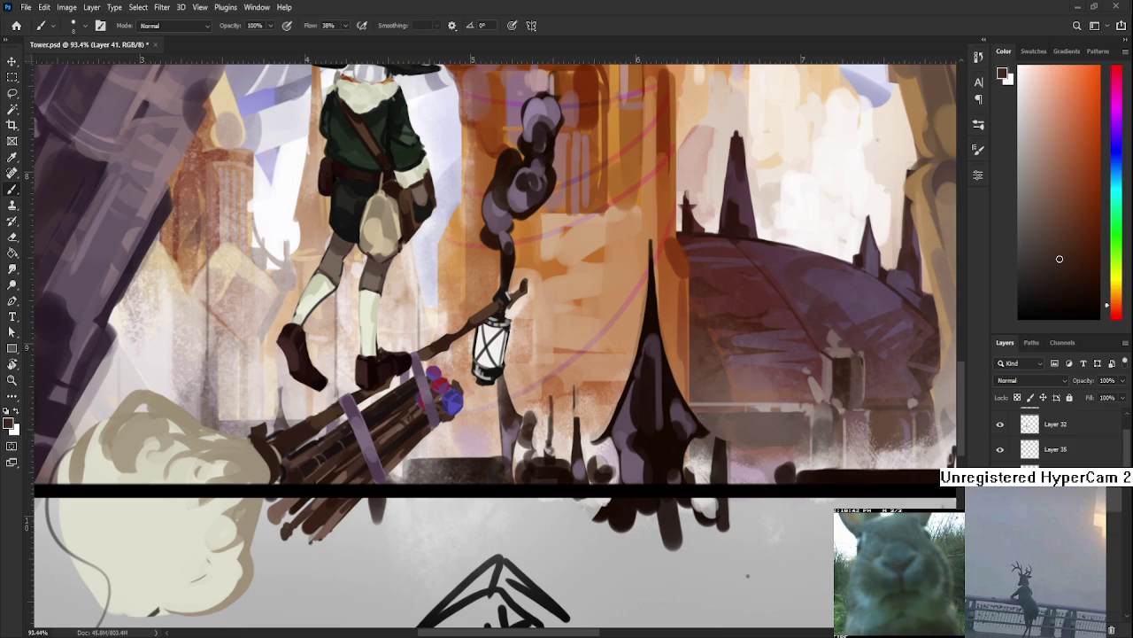
# Move the painting up and sample broom colours, including a lighter tone.
pyautogui.scroll(-3, 444, 413)
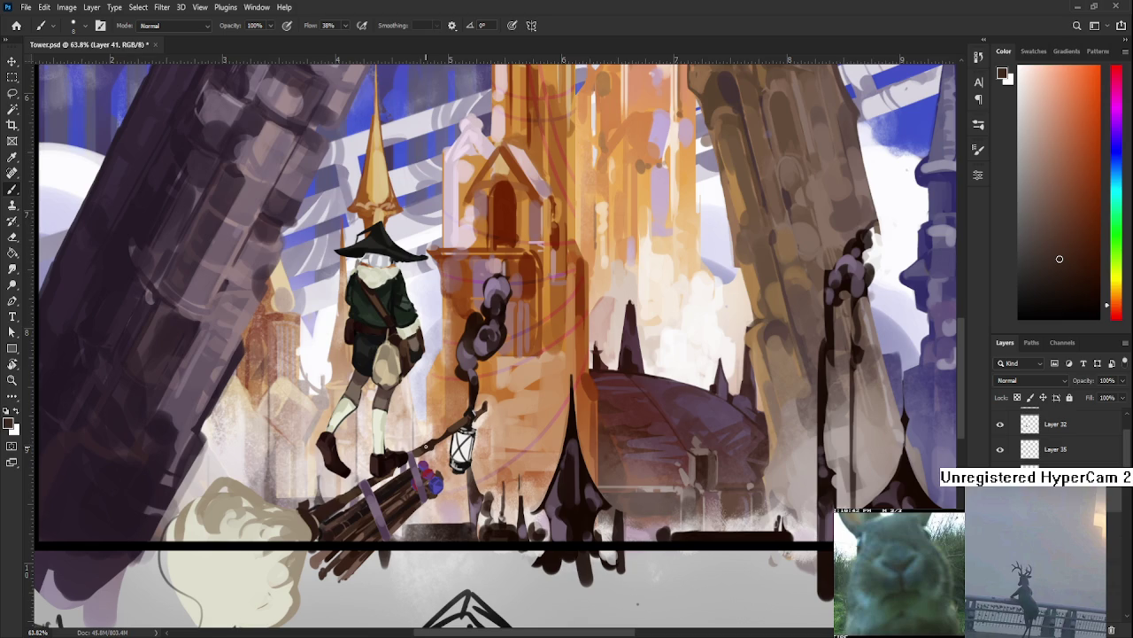
pyautogui.moveTo(439, 477); pyautogui.dragTo(451, 427)
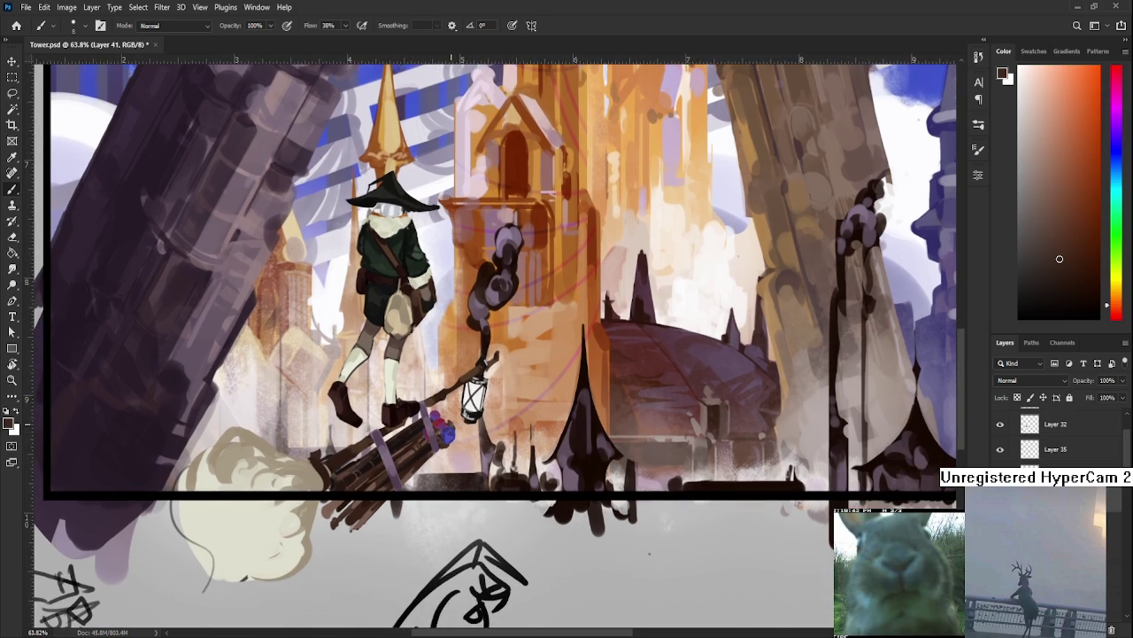
pyautogui.keyDown('alt'); pyautogui.click(394, 462); pyautogui.keyUp('alt')
pyautogui.keyDown('alt'); pyautogui.click(413, 450); pyautogui.keyUp('alt')
# Zoom in closely on the broom and lantern and sample dark bristle browns.
pyautogui.moveTo(392, 436); pyautogui.dragTo(421, 479)
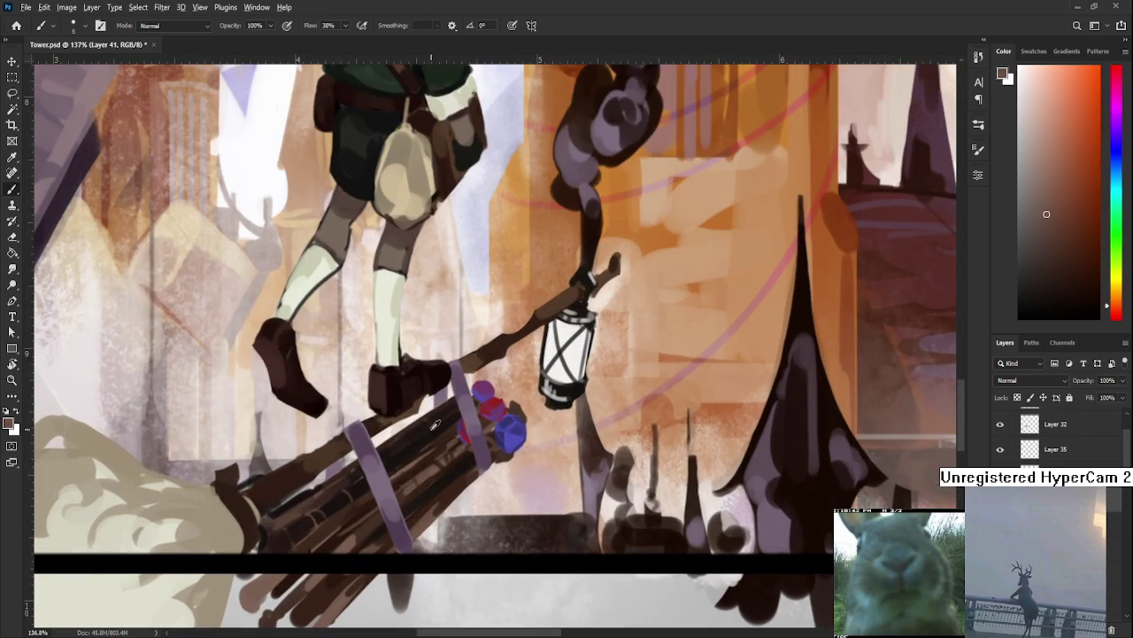
pyautogui.keyDown('alt'); pyautogui.click(404, 463); pyautogui.keyUp('alt')
pyautogui.keyDown('alt'); pyautogui.click(405, 465); pyautogui.keyUp('alt')
pyautogui.keyDown('alt'); pyautogui.click(409, 468); pyautogui.keyUp('alt')
pyautogui.keyDown('alt'); pyautogui.click(410, 466); pyautogui.keyUp('alt')
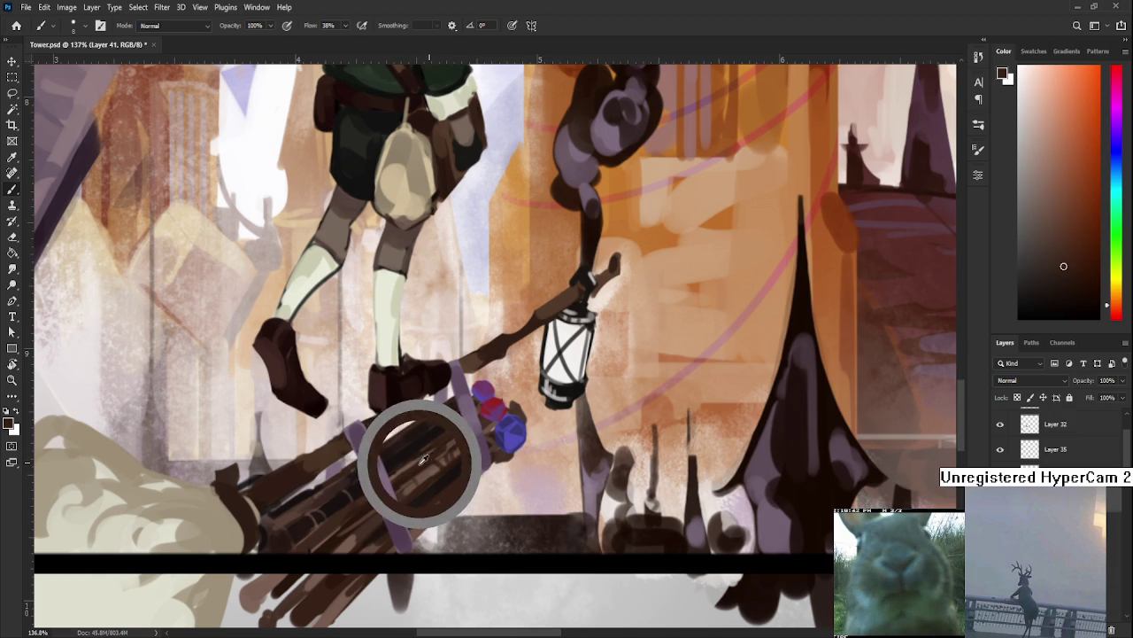
pyautogui.keyDown('alt'); pyautogui.click(431, 453); pyautogui.keyUp('alt')
pyautogui.keyDown('alt'); pyautogui.click(423, 455); pyautogui.keyUp('alt')
pyautogui.keyDown('alt'); pyautogui.click(454, 434); pyautogui.keyUp('alt')
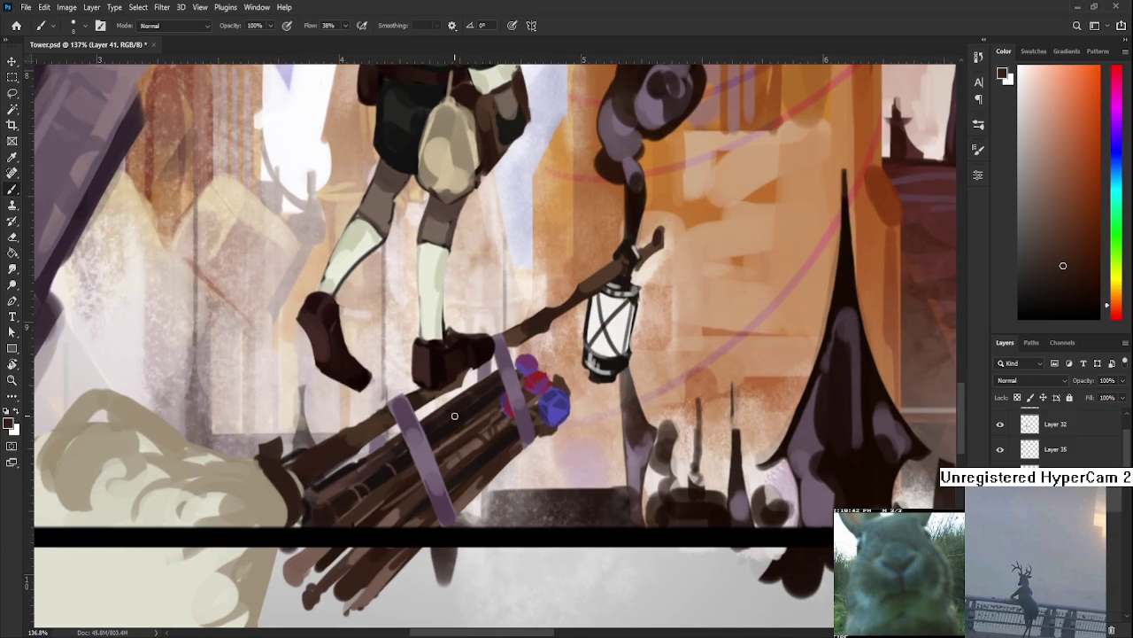
# Sample lighter, orange and darker red-browns from the broom sticks.
pyautogui.hscroll(-2, 436, 431)
pyautogui.scroll(-1, 435, 431)
pyautogui.moveTo(381, 467); pyautogui.dragTo(388, 472)
pyautogui.keyDown('alt'); pyautogui.click(381, 468); pyautogui.keyUp('alt')
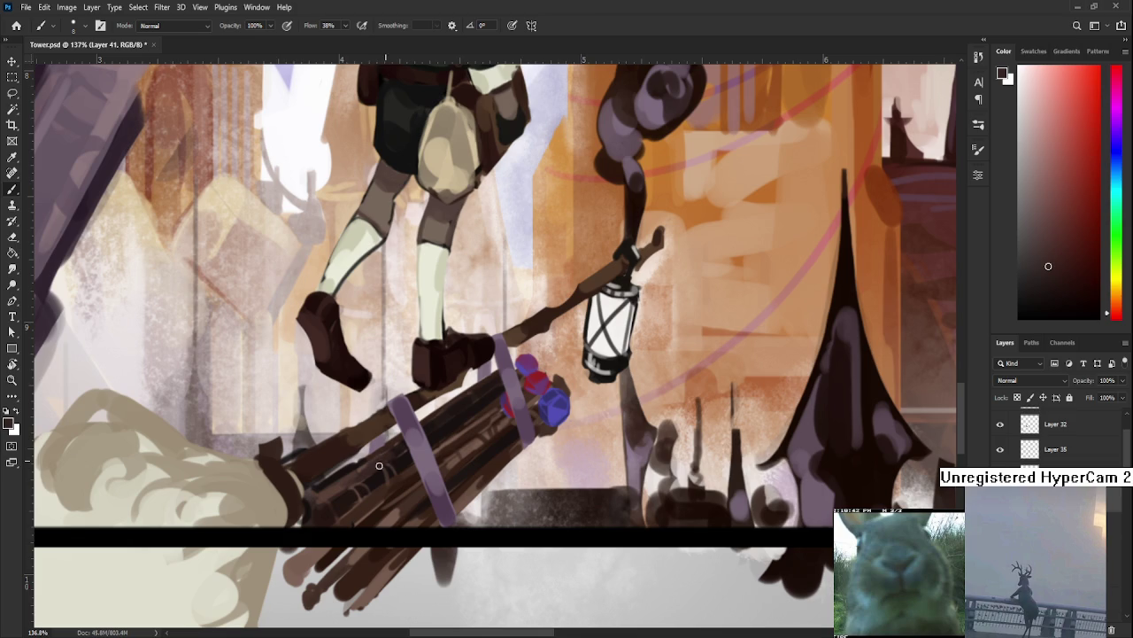
pyautogui.keyDown('alt'); pyautogui.click(394, 467); pyautogui.keyUp('alt')
pyautogui.keyDown('alt'); pyautogui.click(395, 476); pyautogui.keyUp('alt')
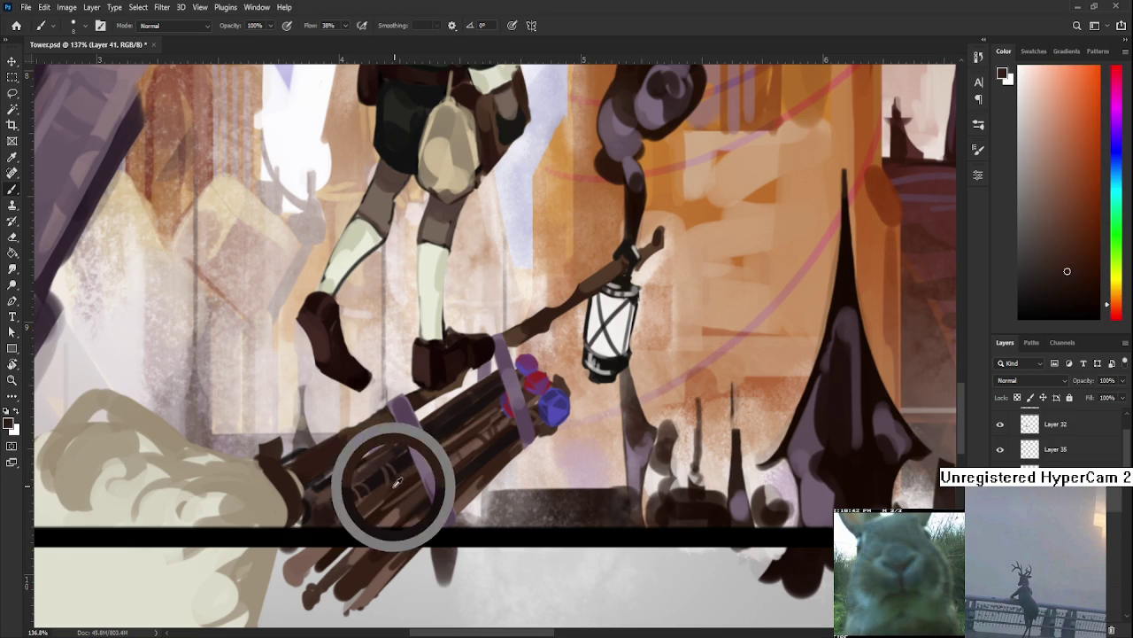
pyautogui.keyDown('alt'); pyautogui.click(393, 476); pyautogui.keyUp('alt')
pyautogui.keyDown('alt'); pyautogui.click(392, 470); pyautogui.keyUp('alt')
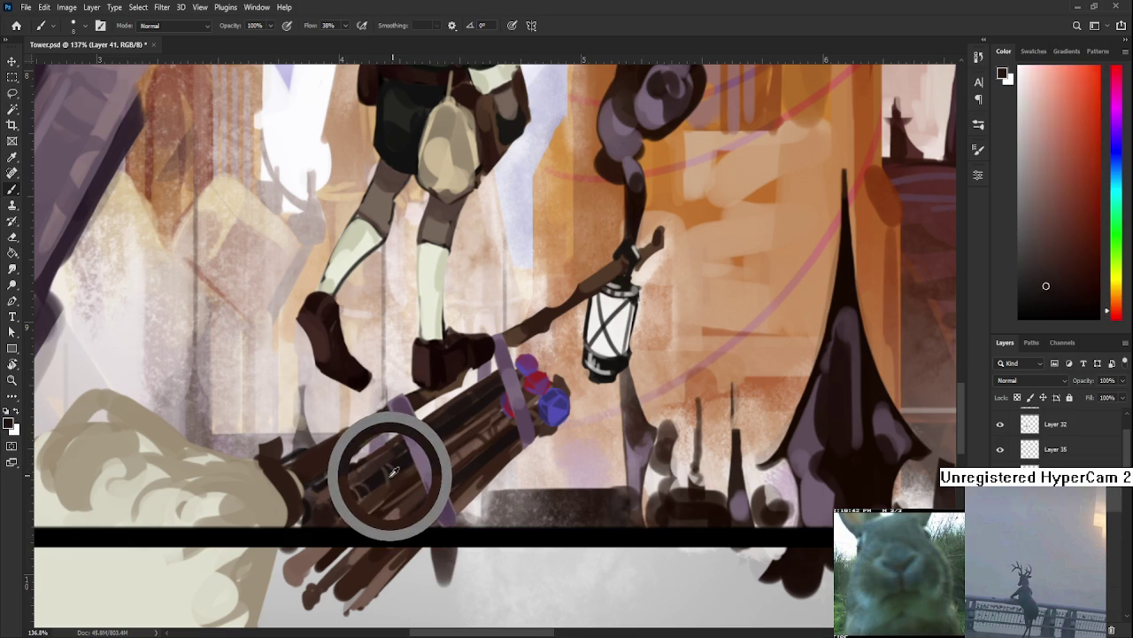
# Paint the sticks with deep red-brown and warmer browns sampled from the broom.
pyautogui.keyDown('alt'); pyautogui.click(396, 470); pyautogui.keyUp('alt')
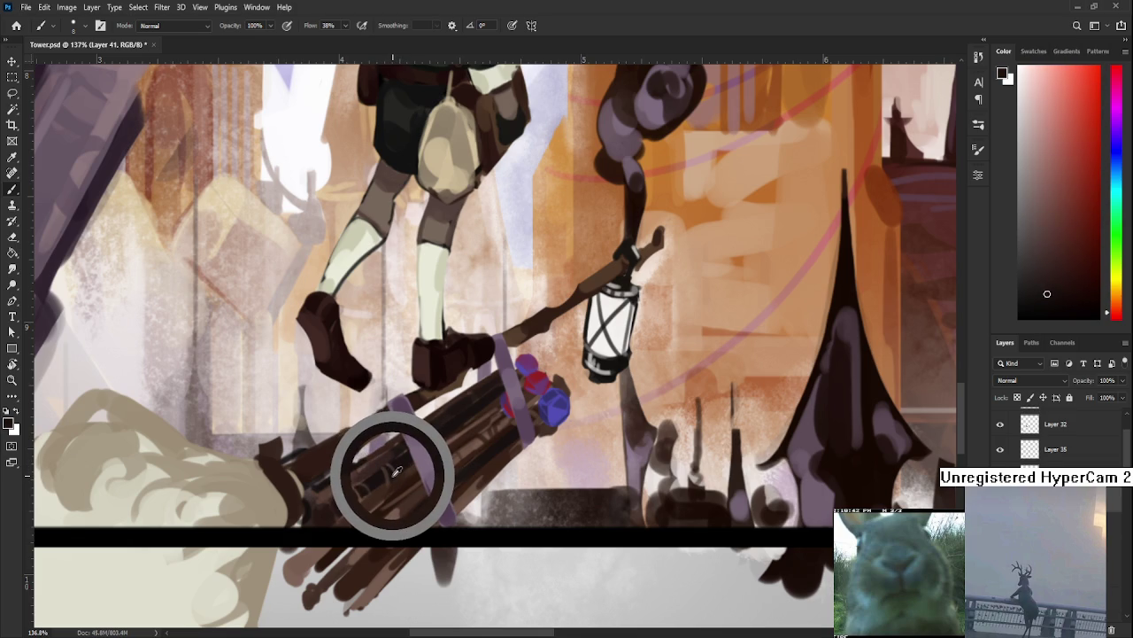
pyautogui.keyDown('alt'); pyautogui.click(396, 471); pyautogui.keyUp('alt')
pyautogui.keyDown('alt'); pyautogui.click(394, 474); pyautogui.keyUp('alt')
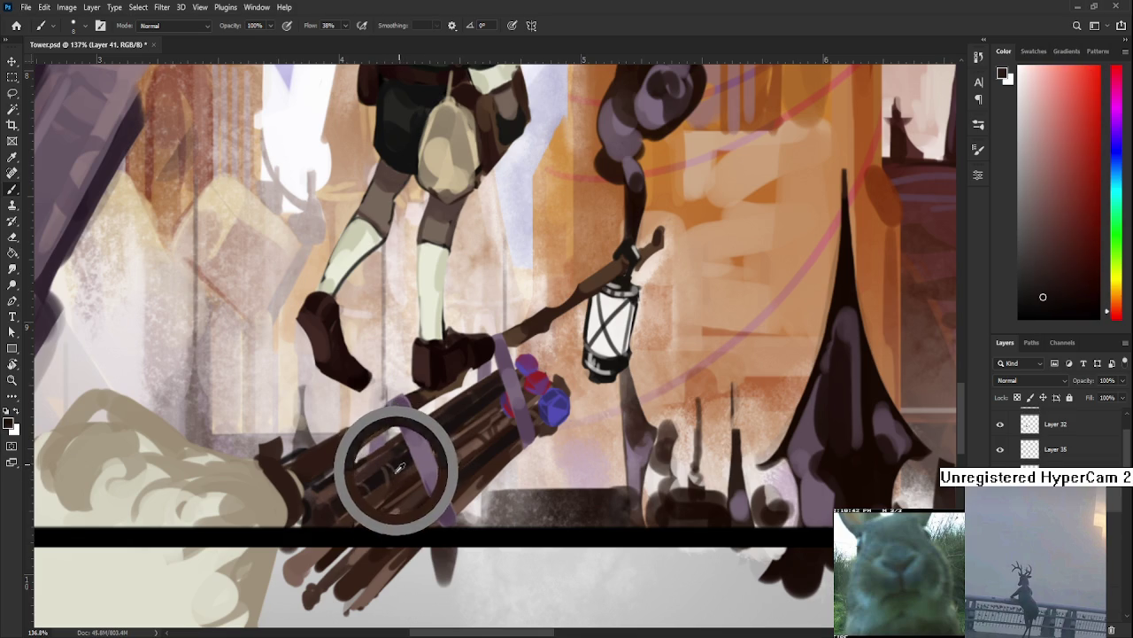
pyautogui.keyDown('alt'); pyautogui.click(392, 475); pyautogui.keyUp('alt')
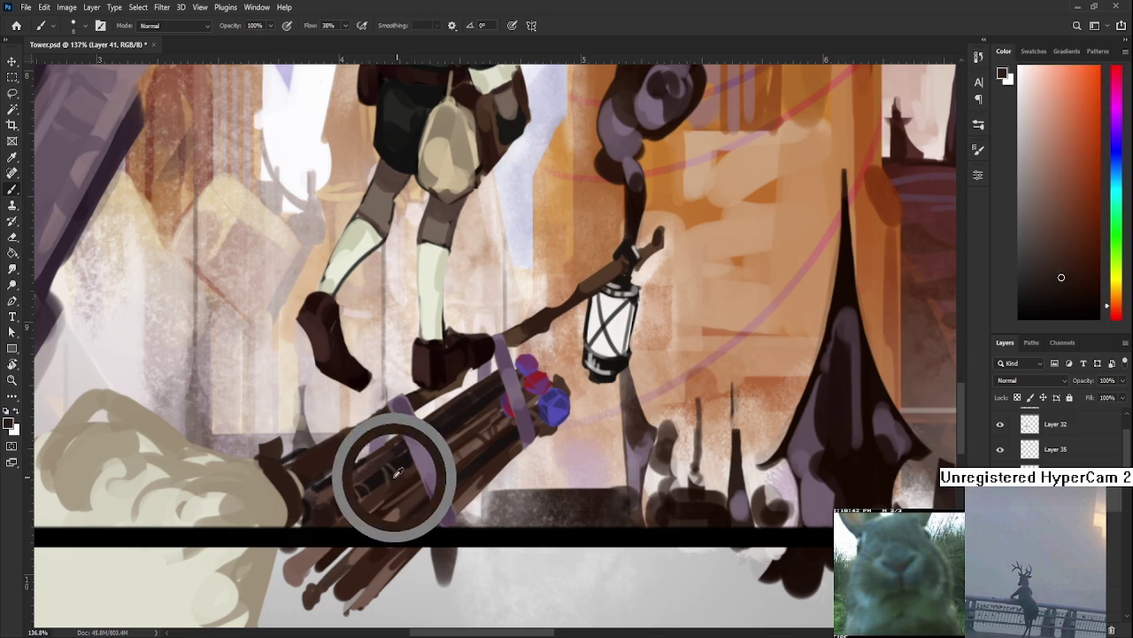
pyautogui.keyDown('alt'); pyautogui.click(400, 476); pyautogui.keyUp('alt')
pyautogui.keyDown('alt'); pyautogui.click(392, 471); pyautogui.keyUp('alt')
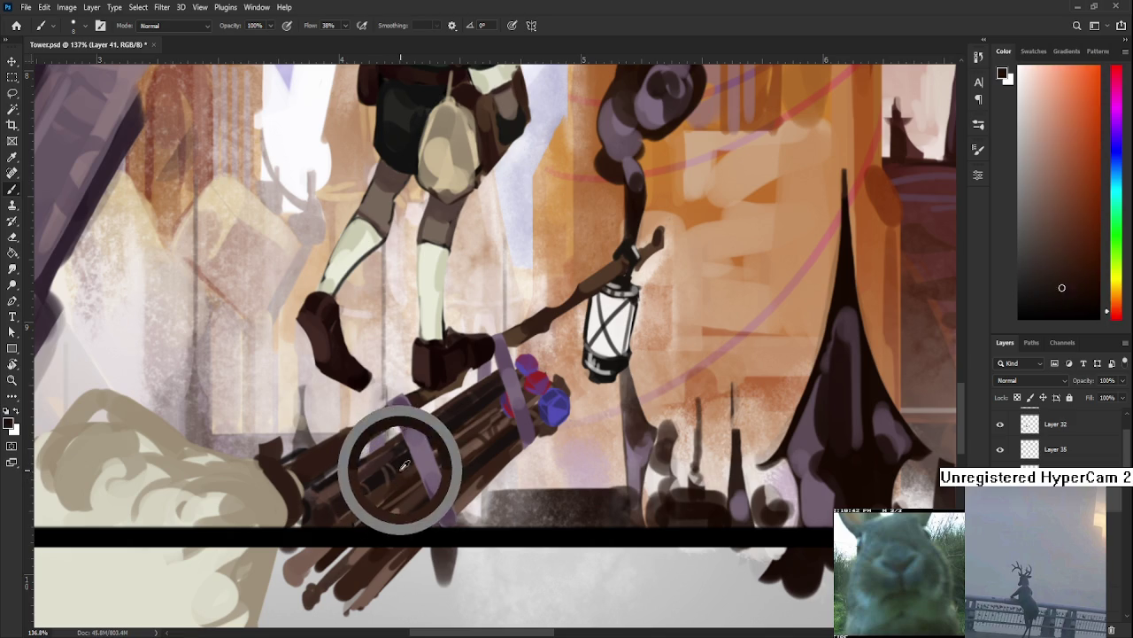
pyautogui.moveTo(390, 473)
pyautogui.mouseDown()
pyautogui.moveTo(391, 484)
pyautogui.moveTo(425, 437)
pyautogui.mouseUp()
pyautogui.keyDown('alt'); pyautogui.click(384, 477); pyautogui.keyUp('alt')
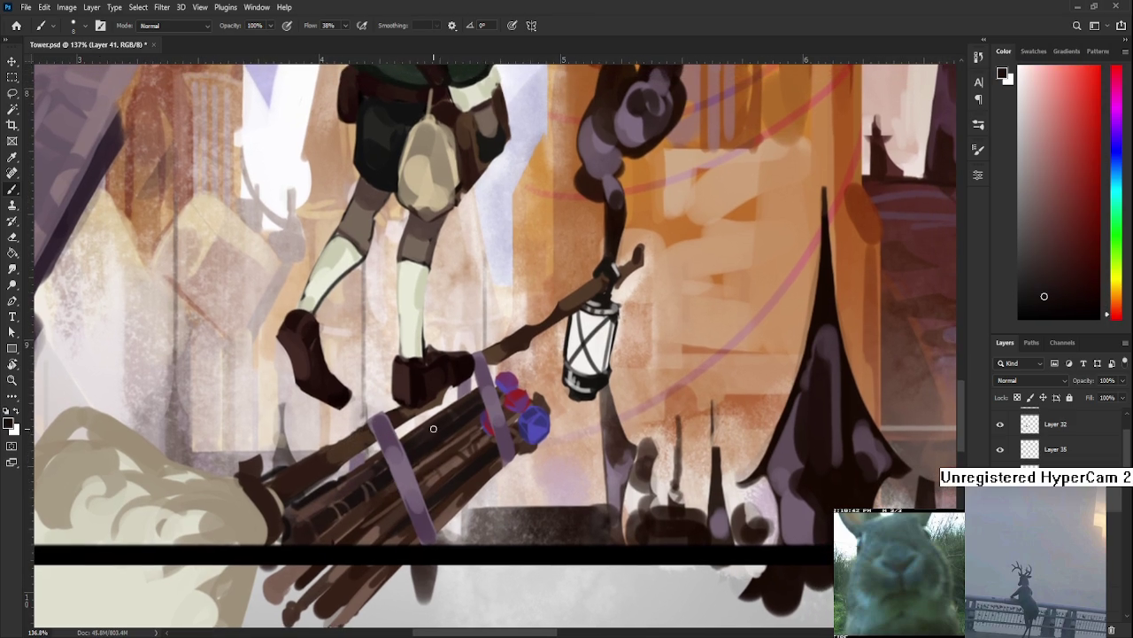
pyautogui.scroll(-3, 425, 437)
pyautogui.scroll(-3, 425, 437)
pyautogui.scroll(2, 442, 396)
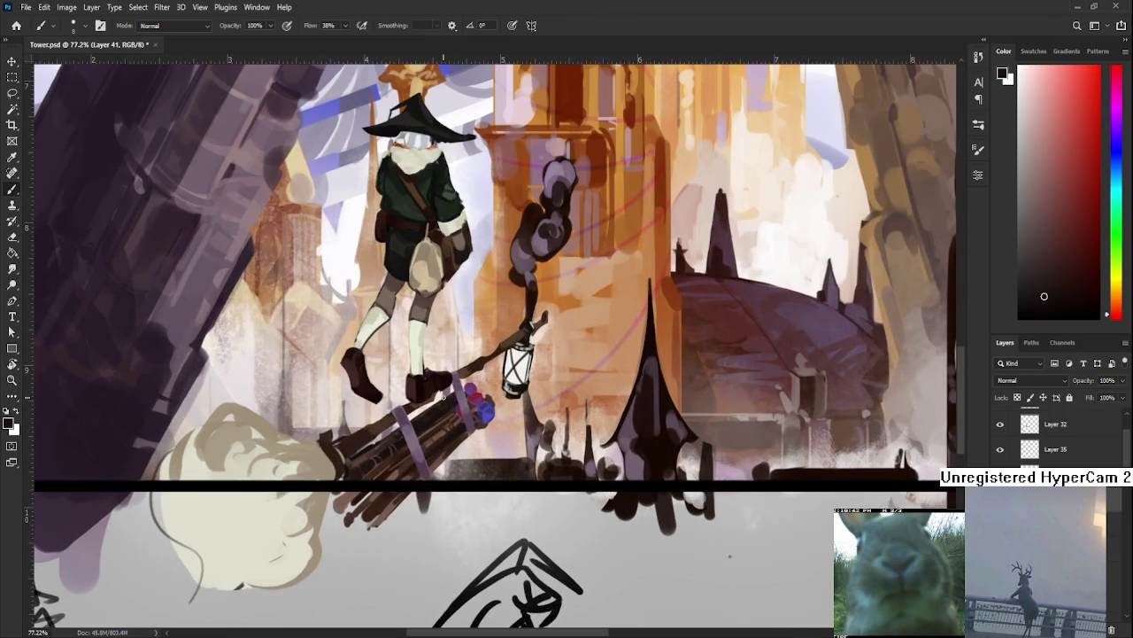
pyautogui.moveTo(443, 395); pyautogui.dragTo(402, 424)
pyautogui.keyDown('alt'); pyautogui.click(382, 458); pyautogui.keyUp('alt')
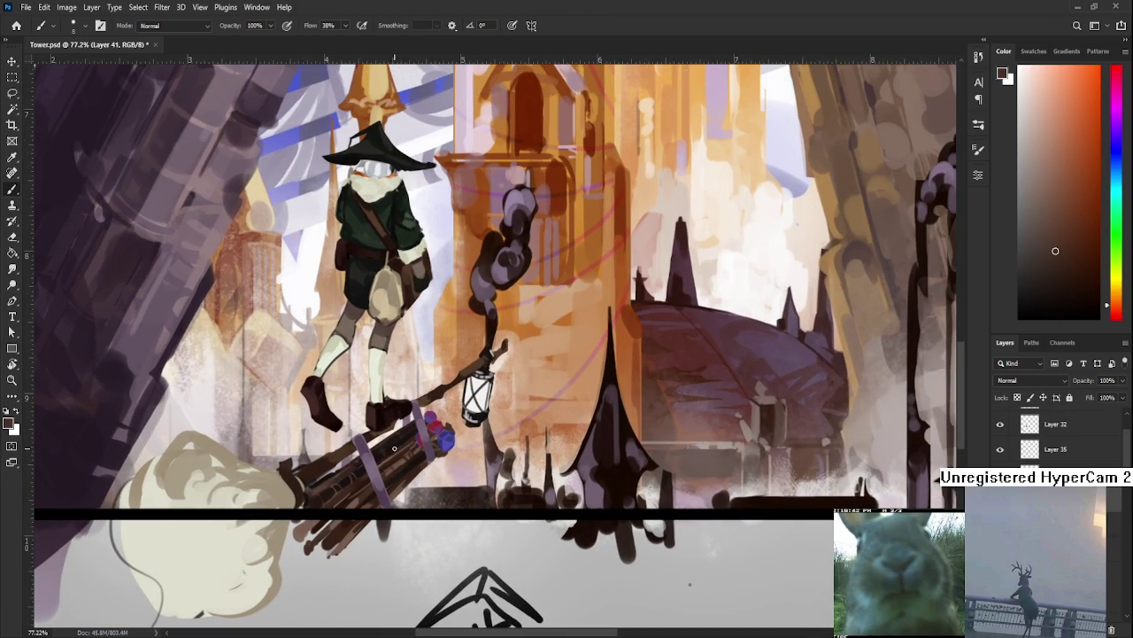
pyautogui.scroll(-4, 396, 438)
pyautogui.scroll(-1, 434, 440)
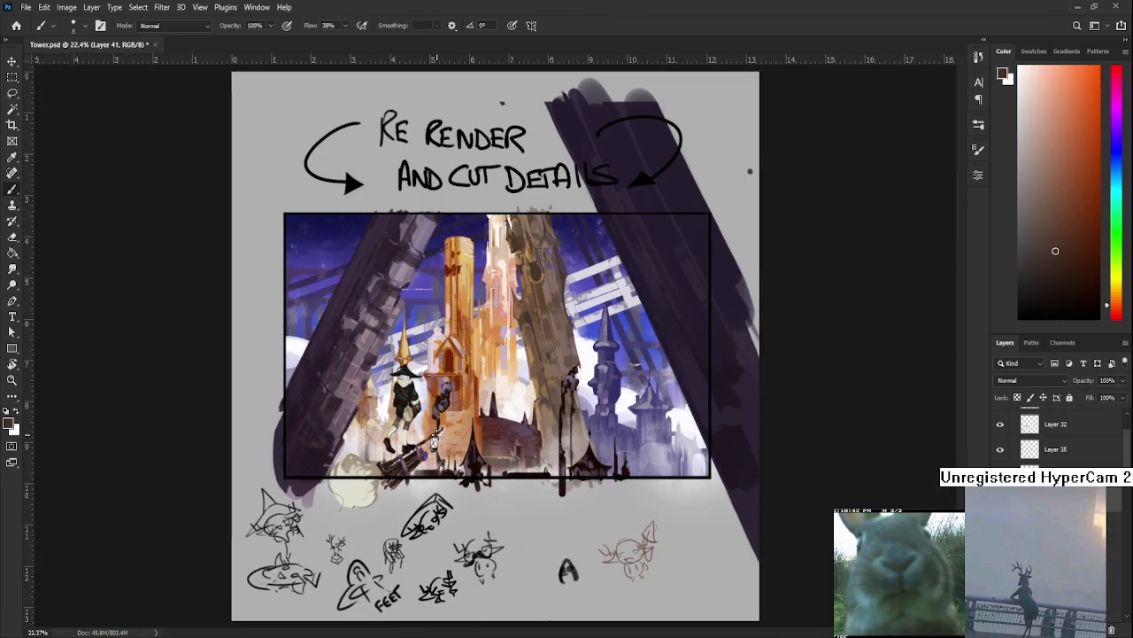
pyautogui.scroll(1, 434, 440)
pyautogui.scroll(2, 425, 452)
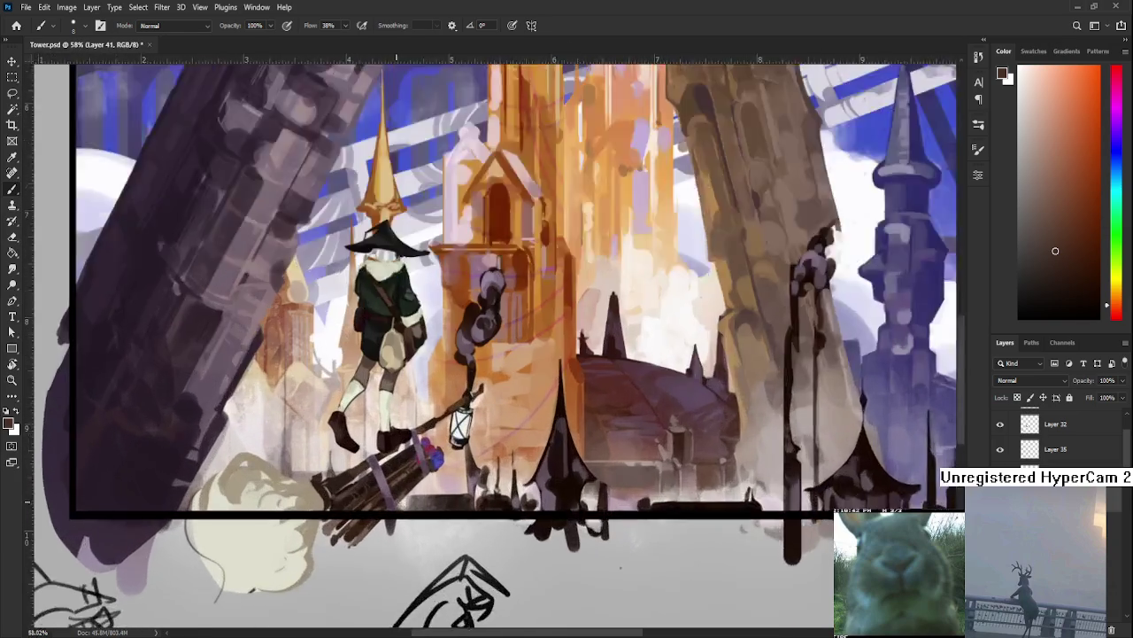
pyautogui.scroll(2, 402, 481)
pyautogui.scroll(-1, 402, 481)
pyautogui.scroll(-2, 408, 469)
pyautogui.scroll(-1, 417, 456)
pyautogui.scroll(-1, 431, 443)
pyautogui.scroll(4, 430, 442)
pyautogui.scroll(1, 428, 450)
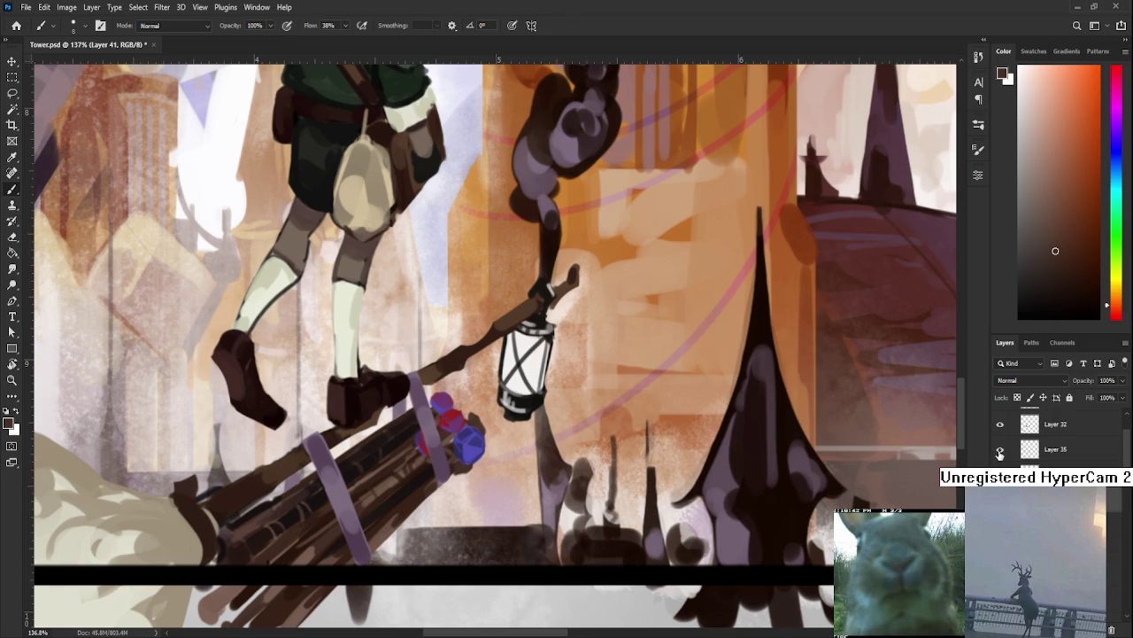
# On Layer 35, repaint the purple strap's edge with sampled muted purples.
pyautogui.click(1040, 454)
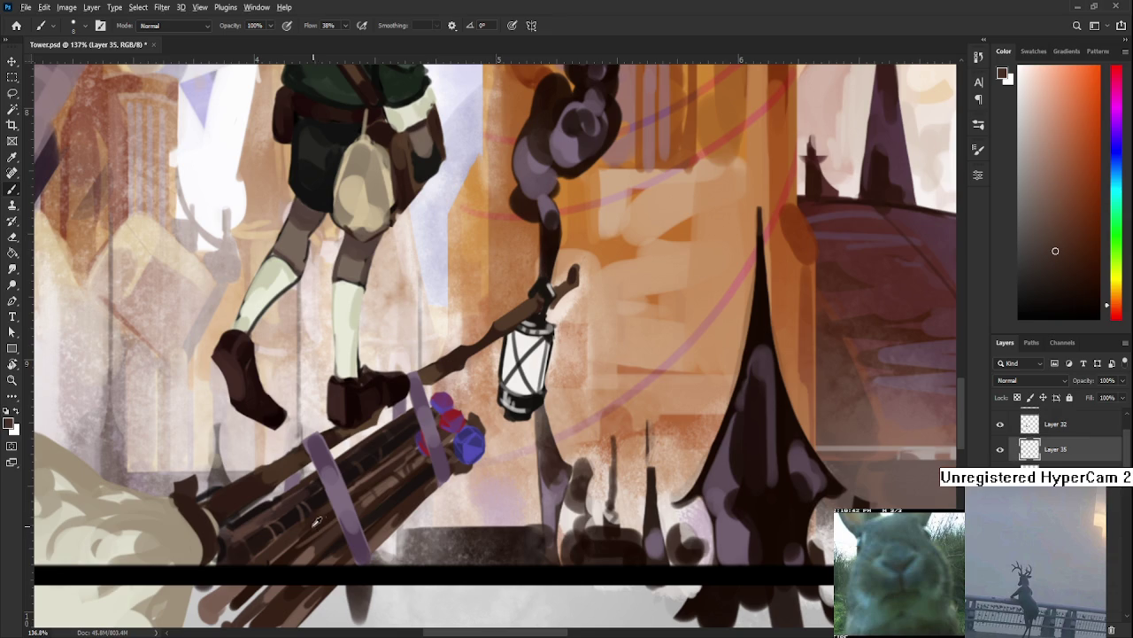
pyautogui.keyDown('alt'); pyautogui.click(342, 536); pyautogui.keyUp('alt')
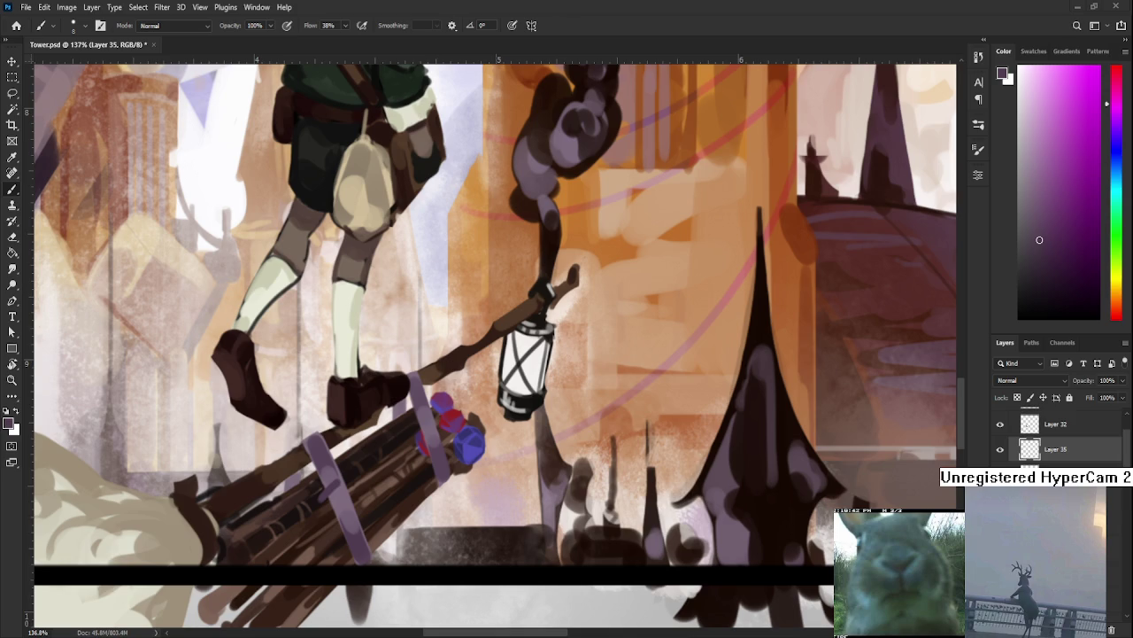
pyautogui.keyDown('alt'); pyautogui.click(338, 487); pyautogui.keyUp('alt')
pyautogui.keyDown('alt'); pyautogui.click(329, 466); pyautogui.keyUp('alt')
pyautogui.moveTo(348, 479); pyautogui.dragTo(340, 519)
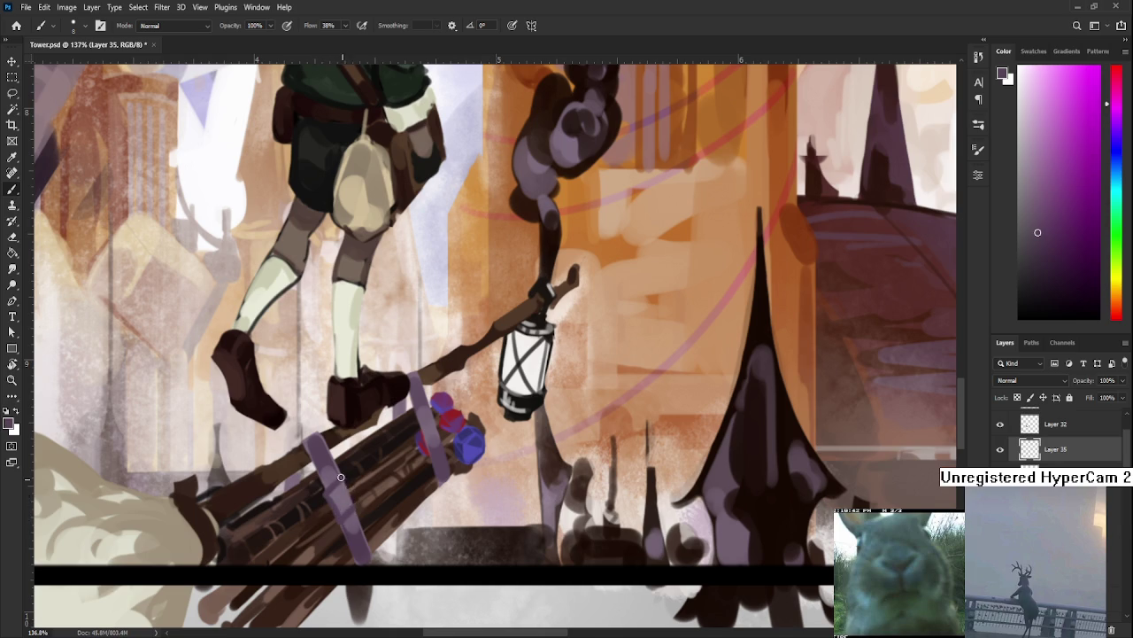
# Resample lighter and darker strap purples, then pick near-black from the lantern.
pyautogui.keyDown('alt'); pyautogui.click(347, 488); pyautogui.keyUp('alt')
pyautogui.keyDown('alt'); pyautogui.click(351, 495); pyautogui.keyUp('alt')
pyautogui.keyDown('alt'); pyautogui.click(356, 498); pyautogui.keyUp('alt')
pyautogui.keyDown('alt'); pyautogui.click(341, 497); pyautogui.keyUp('alt')
pyautogui.keyDown('alt'); pyautogui.click(325, 454); pyautogui.keyUp('alt')
pyautogui.scroll(-1, 341, 437)
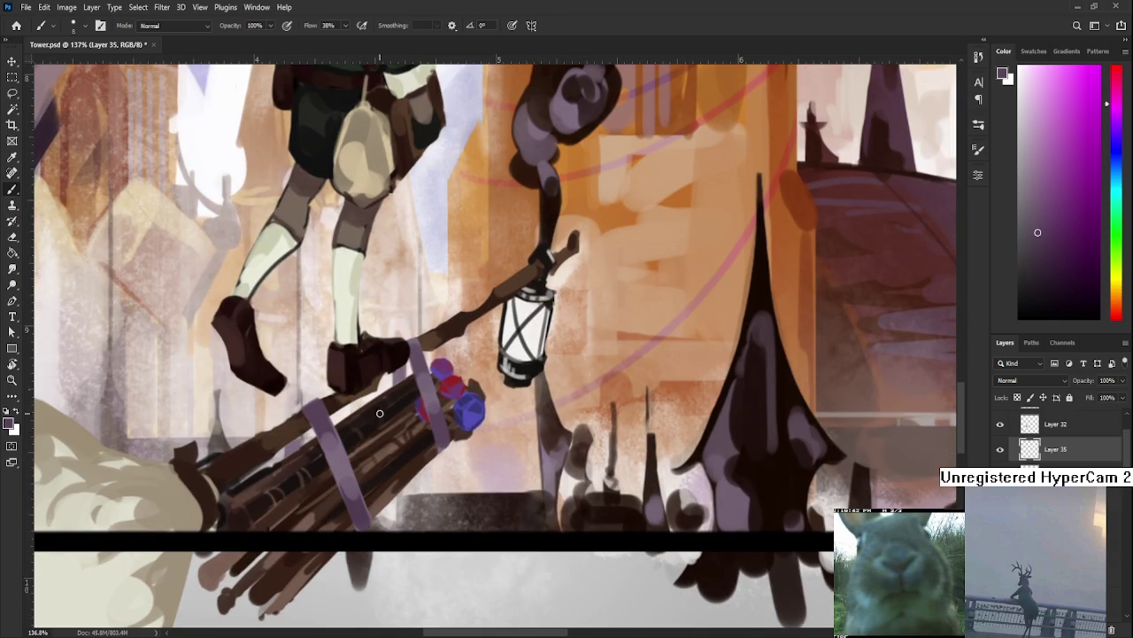
pyautogui.keyDown('alt'); pyautogui.click(539, 361); pyautogui.keyUp('alt')
# Paint dark buckle marks across the lower purple strap, alternating with greyish purple.
pyautogui.moveTo(328, 455)
pyautogui.mouseDown()
pyautogui.moveTo(348, 446)
pyautogui.moveTo(336, 474)
pyautogui.mouseUp()
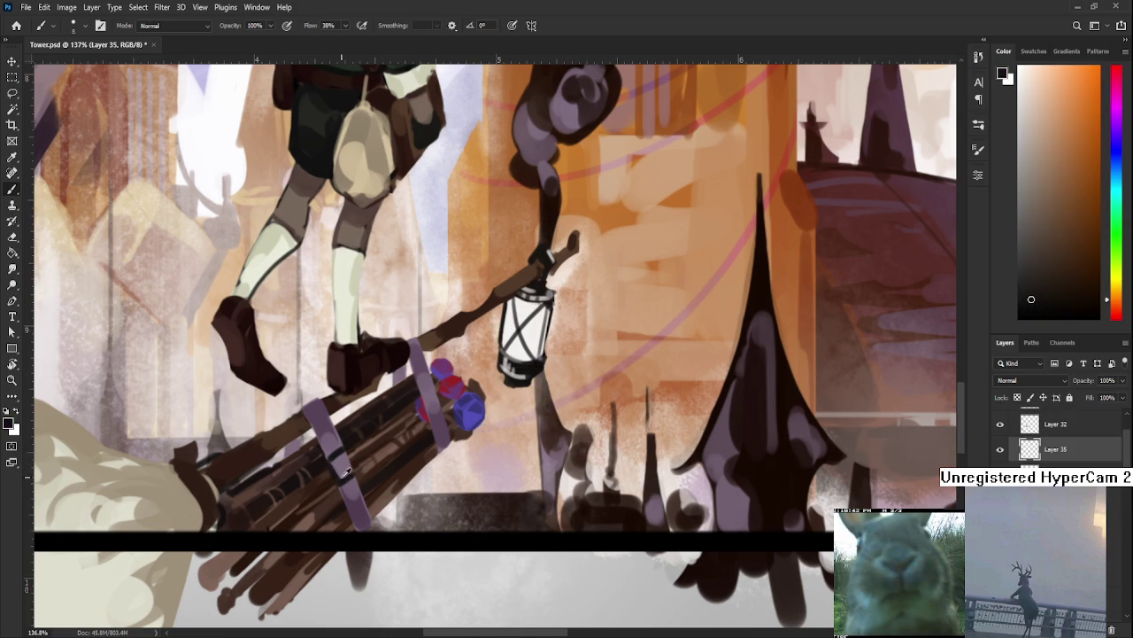
pyautogui.keyDown('alt'); pyautogui.click(335, 465); pyautogui.keyUp('alt')
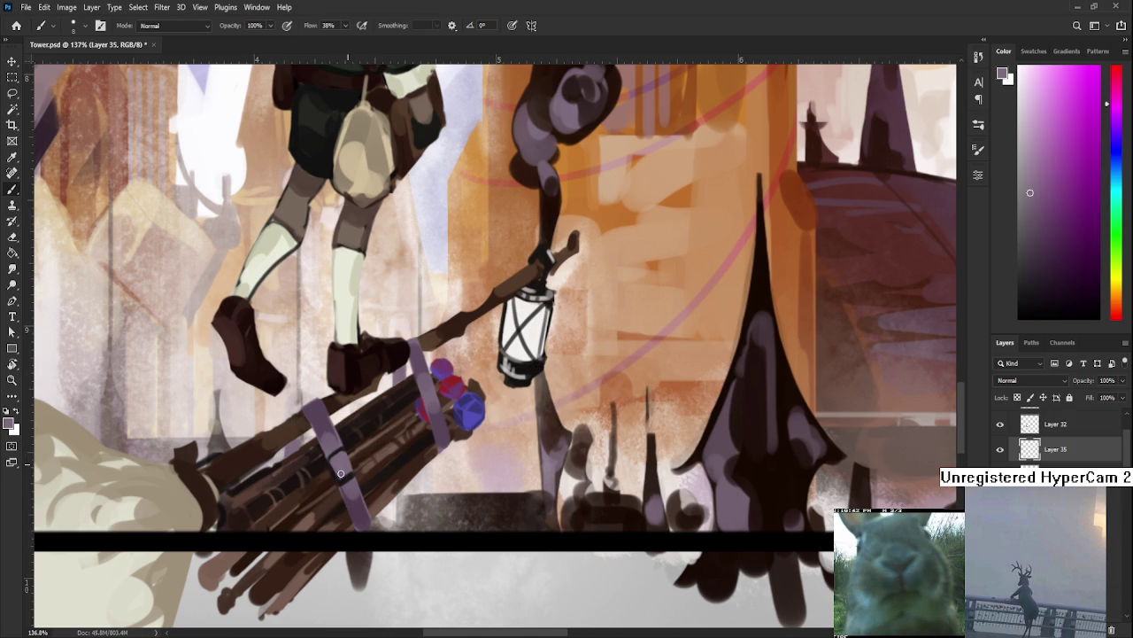
pyautogui.keyDown('alt'); pyautogui.click(341, 475); pyautogui.keyUp('alt')
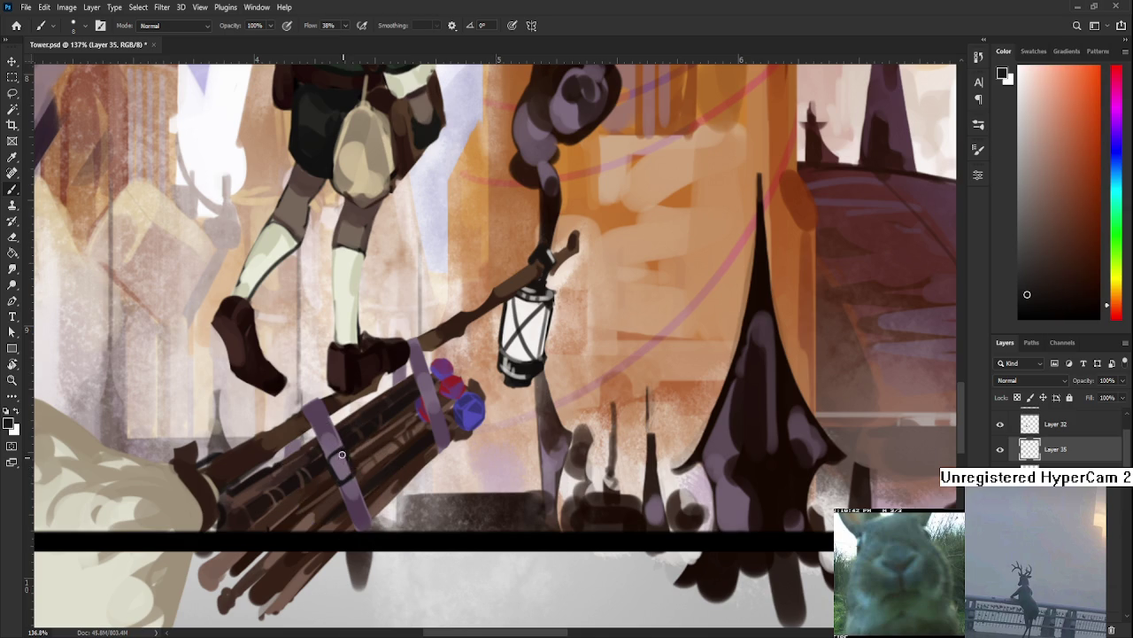
pyautogui.keyDown('alt'); pyautogui.click(344, 462); pyautogui.keyUp('alt')
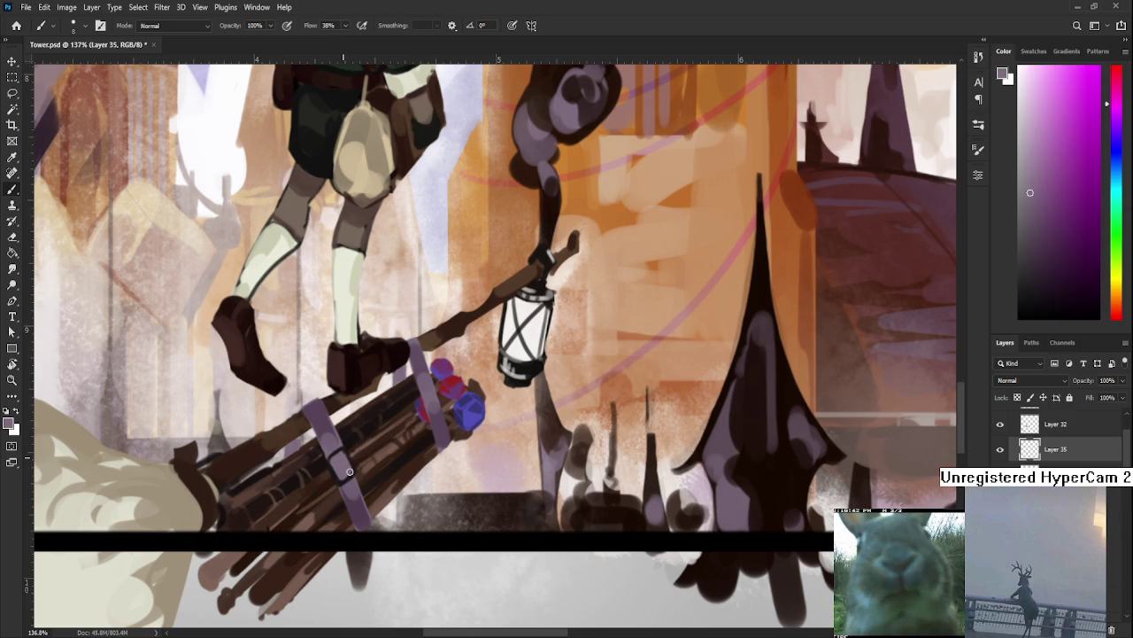
# Add a pale buckle highlight sampled from the lantern white, then return to the strap's muted purple.
pyautogui.scroll(-5, 422, 444)
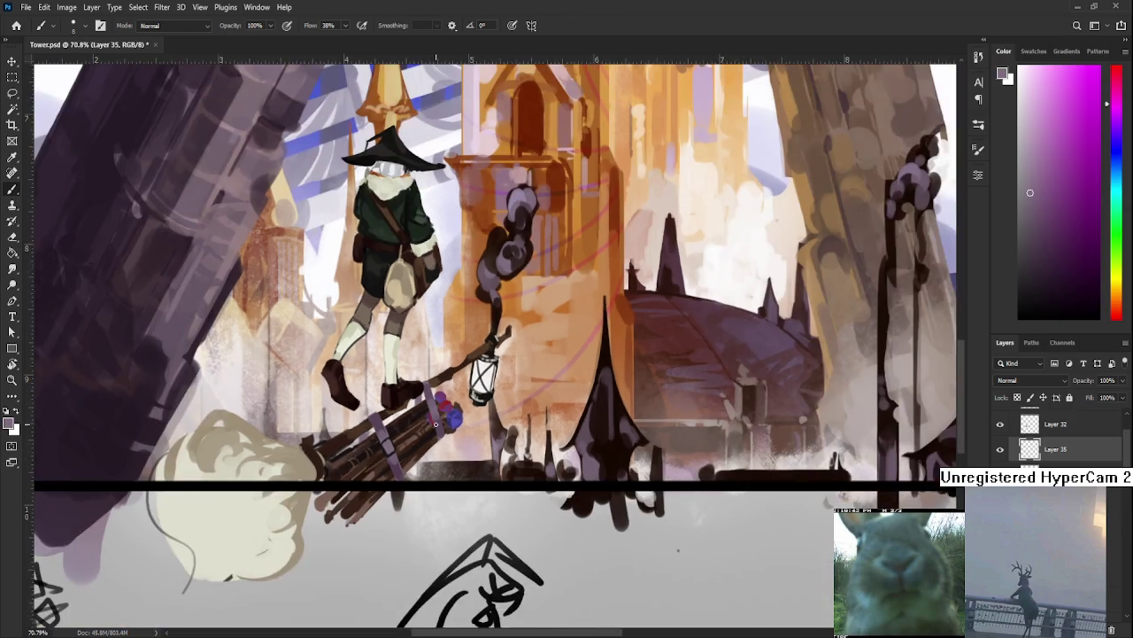
pyautogui.scroll(5, 493, 353)
pyautogui.keyDown('alt'); pyautogui.click(493, 352); pyautogui.keyUp('alt')
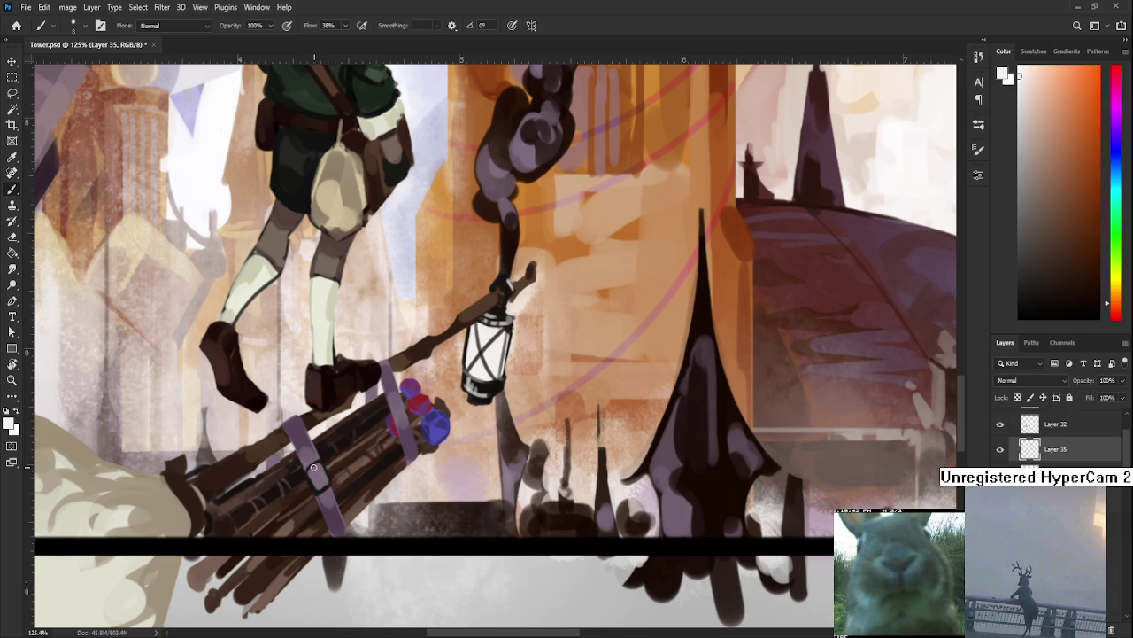
pyautogui.keyDown('alt'); pyautogui.click(314, 479); pyautogui.keyUp('alt')
pyautogui.keyDown('alt'); pyautogui.click(316, 476); pyautogui.keyUp('alt')
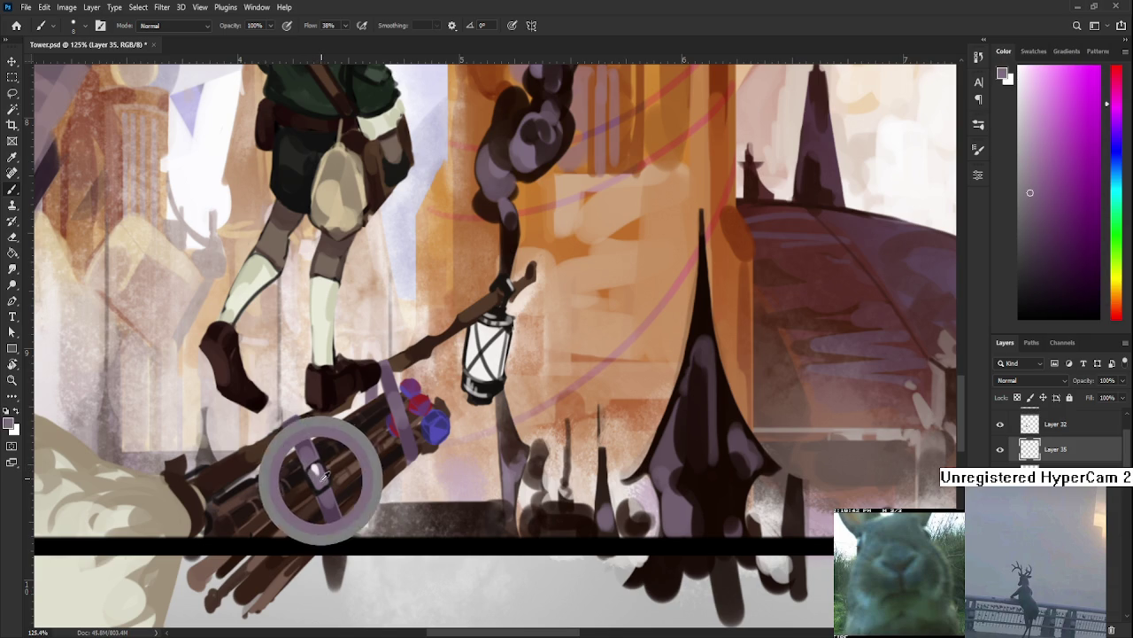
pyautogui.moveTo(322, 473); pyautogui.dragTo(356, 403)
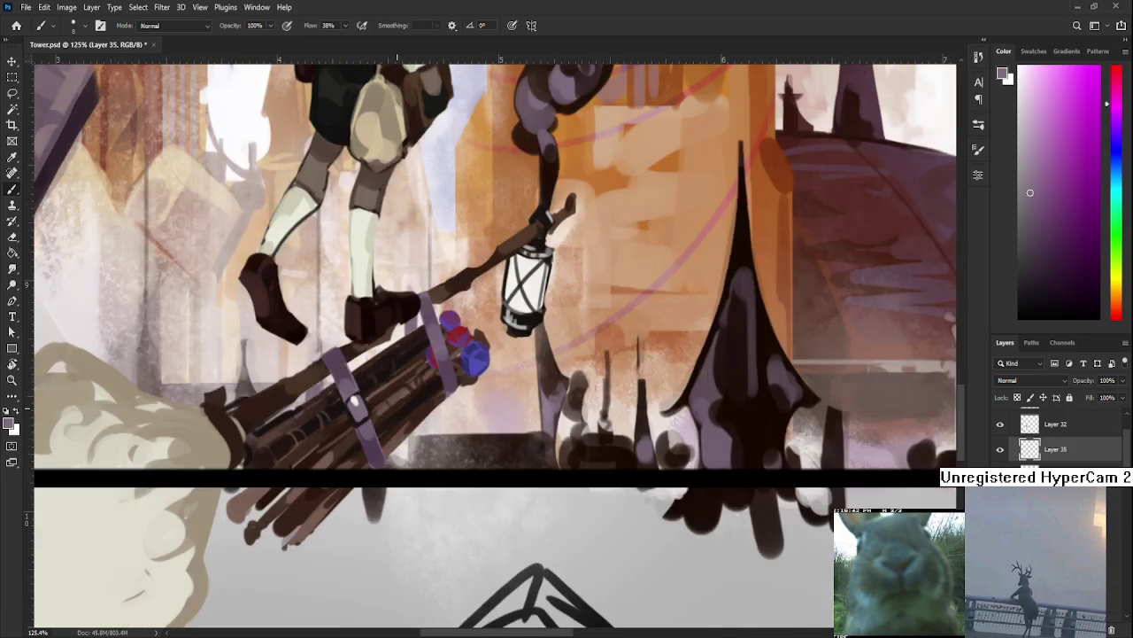
pyautogui.scroll(-3, 396, 405)
# Reshape the buckle using white, mid and dark greys, and near-black from the strap.
pyautogui.scroll(5, 396, 398)
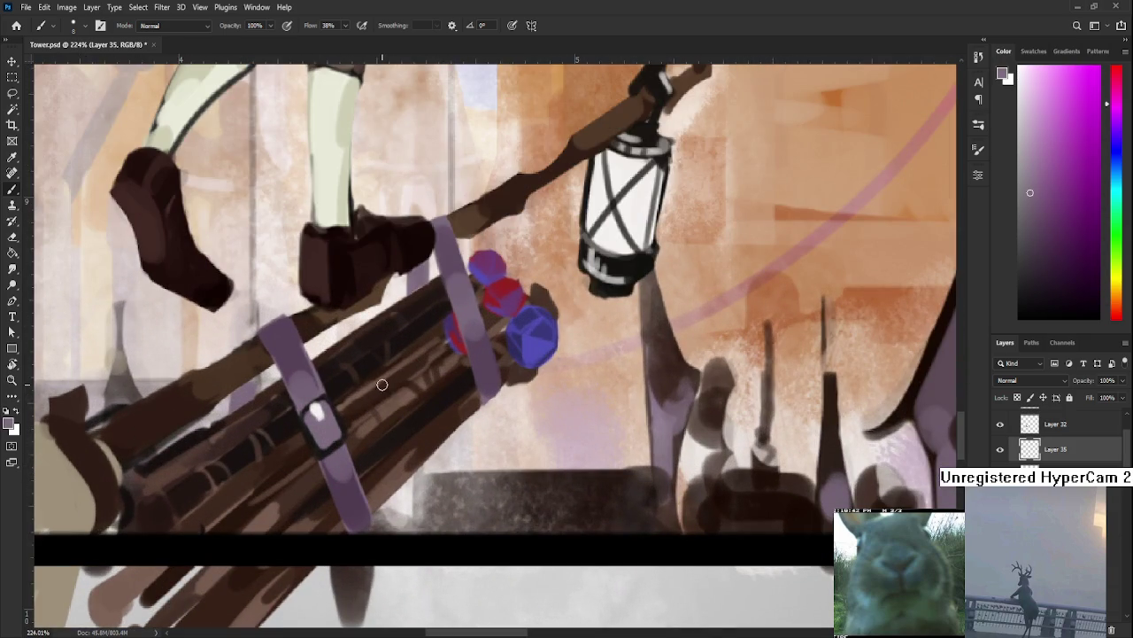
pyautogui.keyDown('alt'); pyautogui.click(316, 409); pyautogui.keyUp('alt')
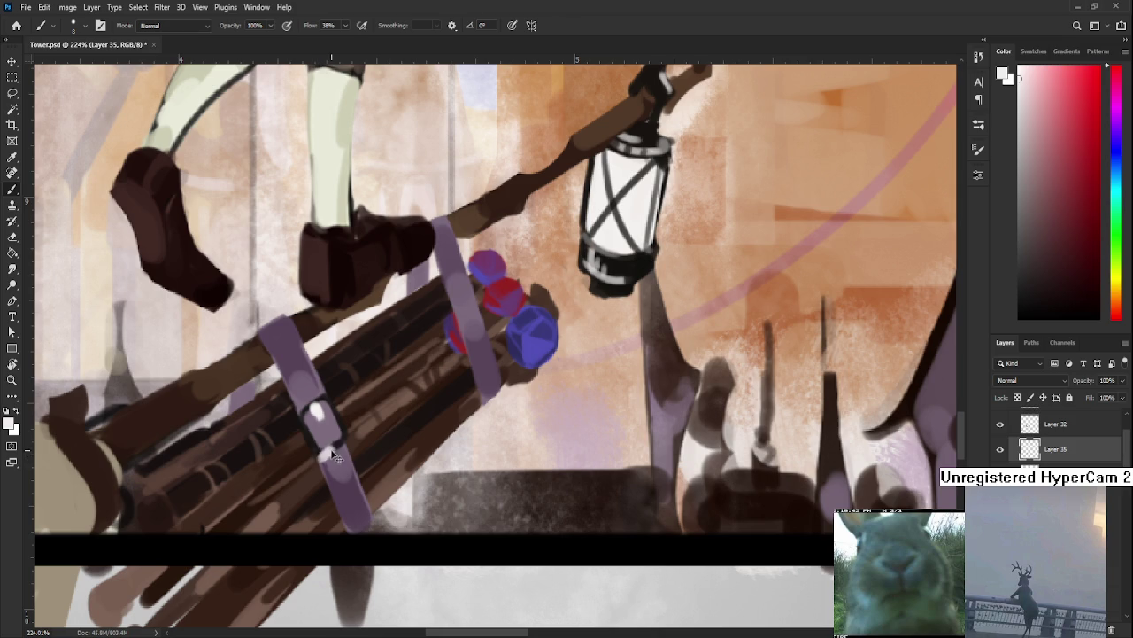
pyautogui.keyDown('alt'); pyautogui.click(324, 436); pyautogui.keyUp('alt')
pyautogui.keyDown('alt'); pyautogui.click(329, 438); pyautogui.keyUp('alt')
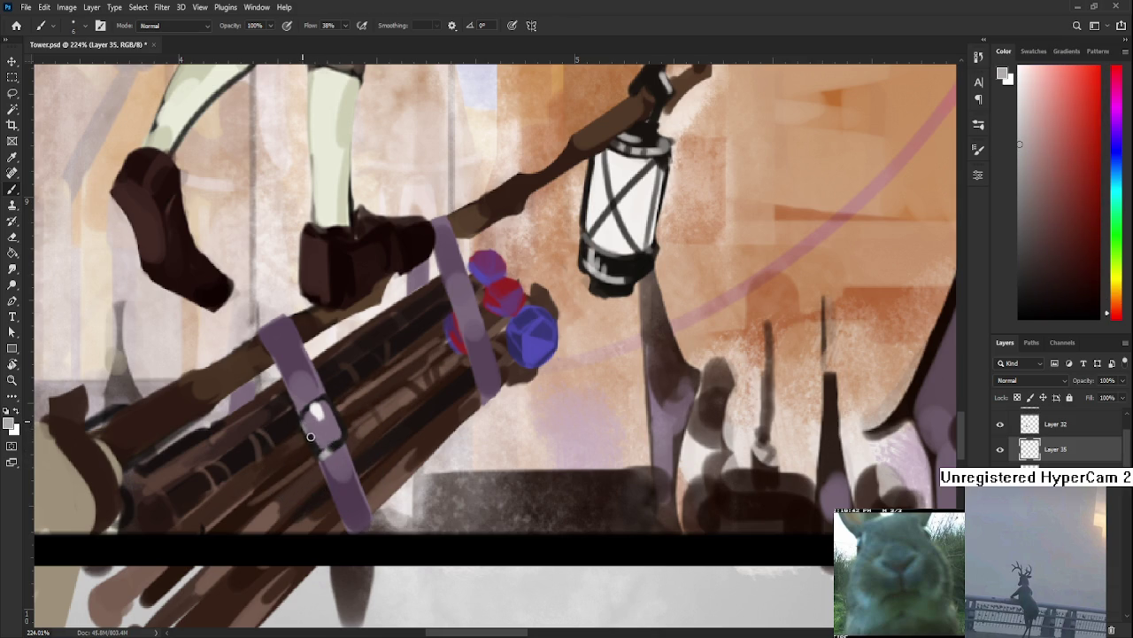
pyautogui.keyDown('alt'); pyautogui.click(306, 437); pyautogui.keyUp('alt')
pyautogui.keyDown('alt'); pyautogui.click(304, 425); pyautogui.keyUp('alt')
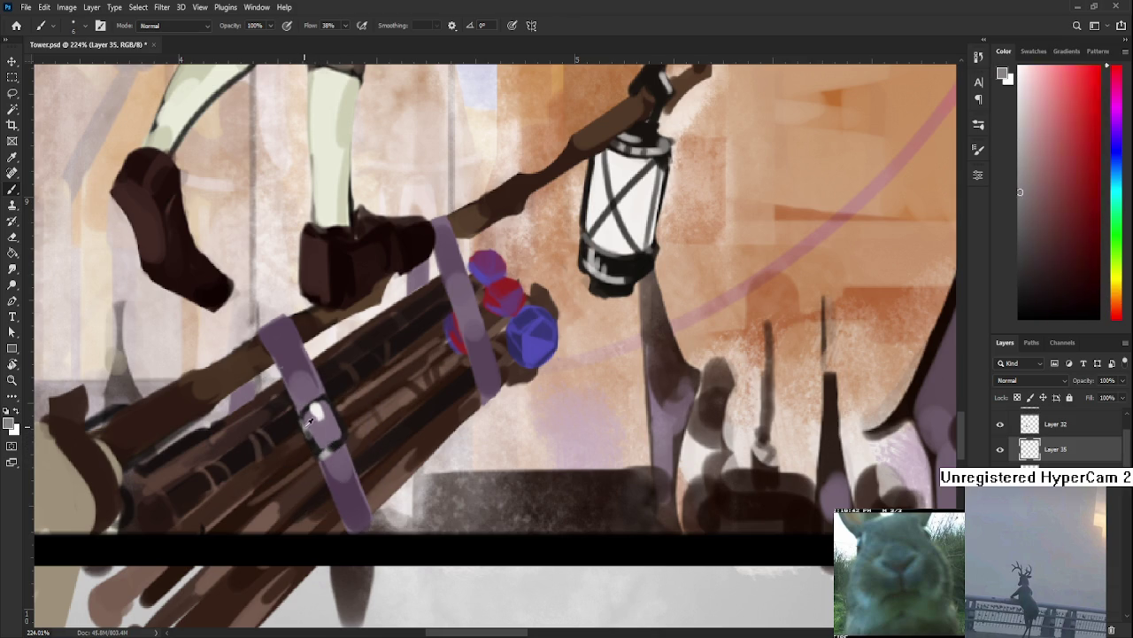
pyautogui.keyDown('alt'); pyautogui.click(309, 433); pyautogui.keyUp('alt')
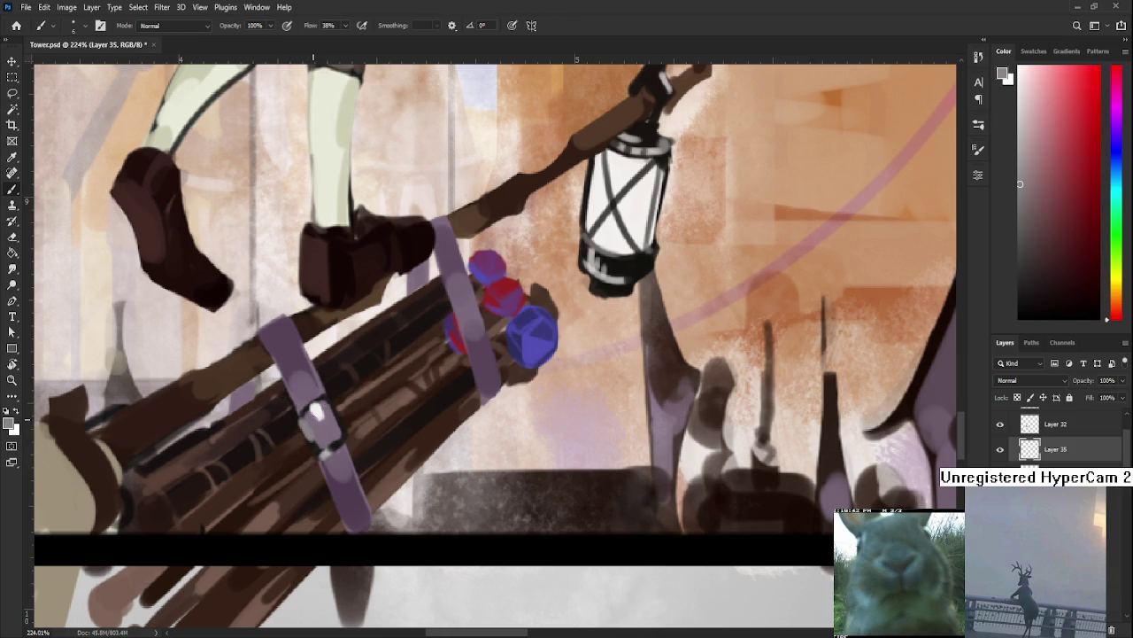
pyautogui.keyDown('alt'); pyautogui.click(341, 414); pyautogui.keyUp('alt')
pyautogui.keyDown('alt'); pyautogui.click(315, 443); pyautogui.keyUp('alt')
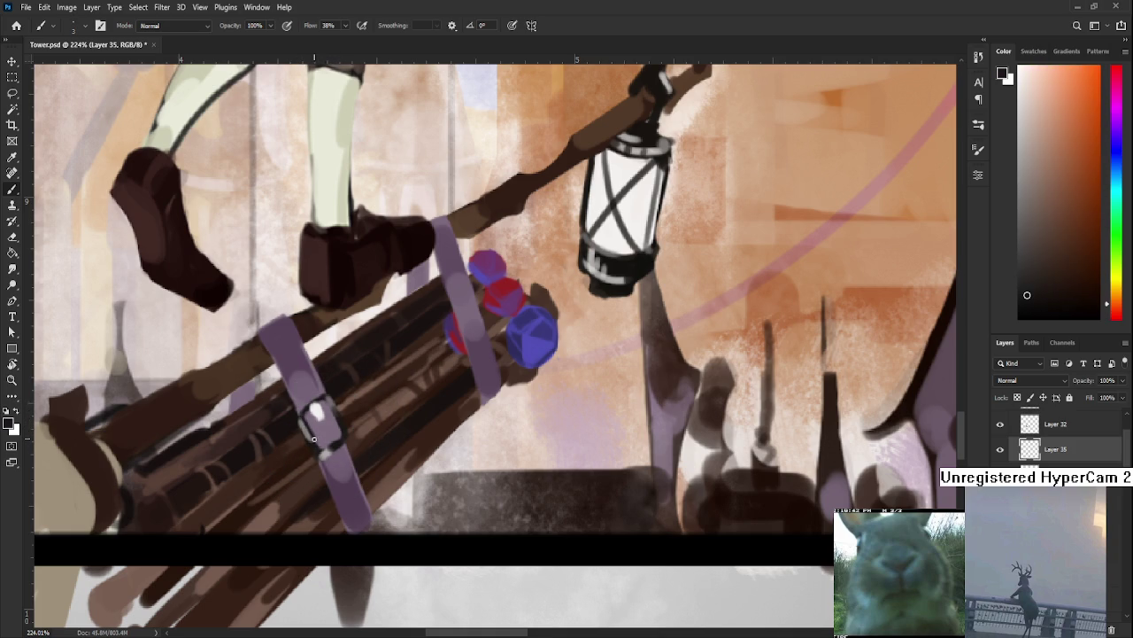
pyautogui.keyDown('alt'); pyautogui.click(314, 433); pyautogui.keyUp('alt')
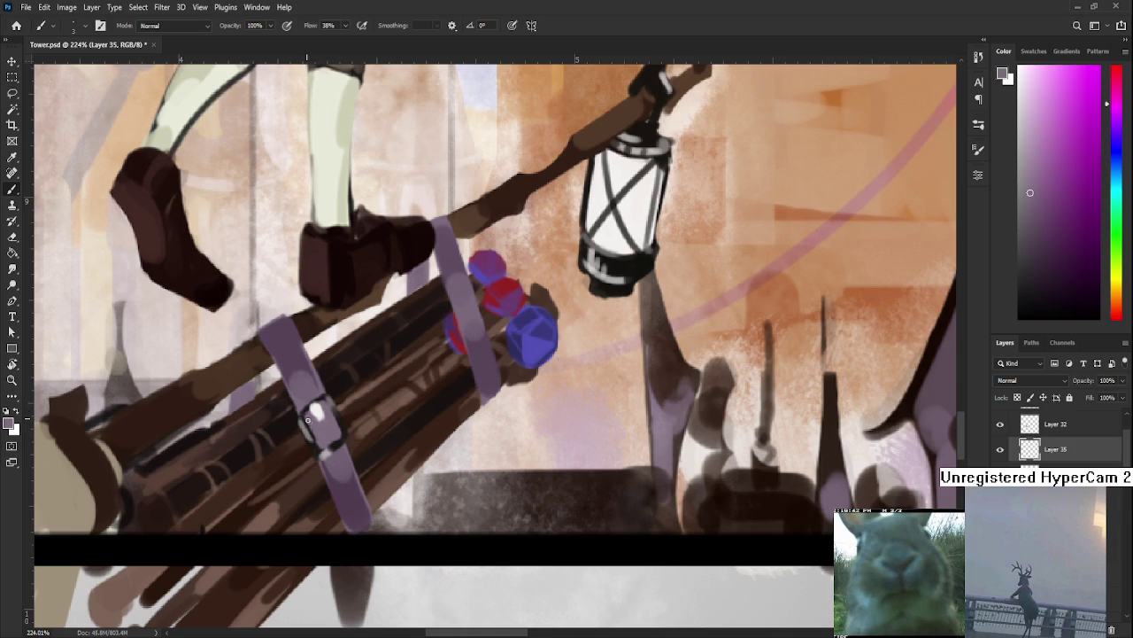
pyautogui.keyDown('alt'); pyautogui.click(317, 443); pyautogui.keyUp('alt')
pyautogui.keyDown('alt'); pyautogui.click(318, 438); pyautogui.keyUp('alt')
pyautogui.keyDown('alt'); pyautogui.click(304, 428); pyautogui.keyUp('alt')
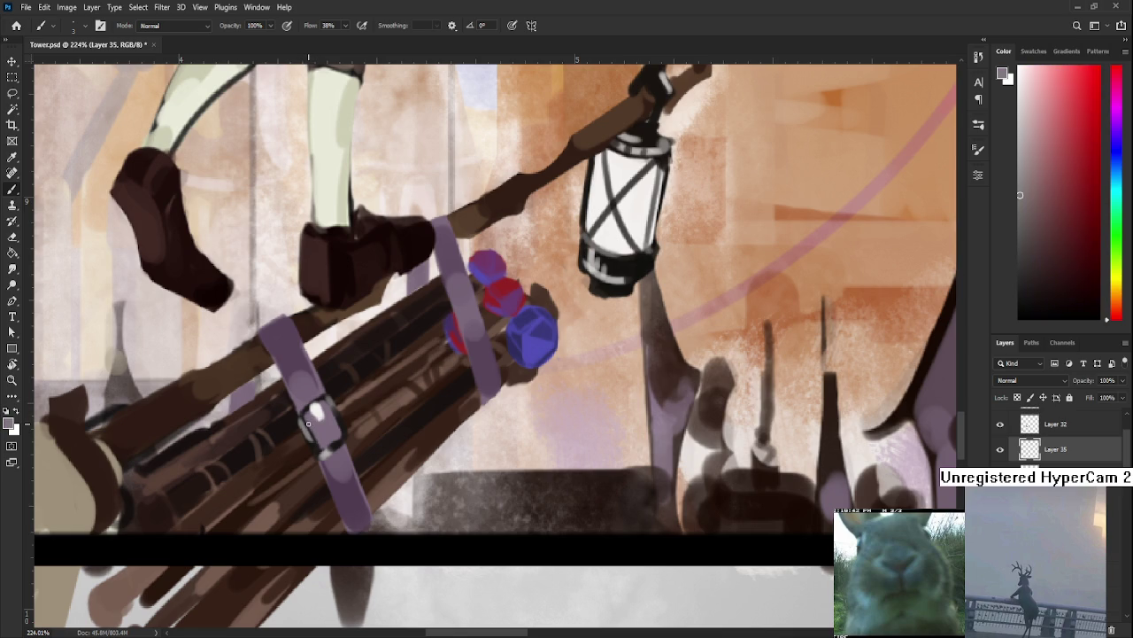
# Refine the rectangular buckle with resampled strap purple and buckle colours.
pyautogui.scroll(-2, 307, 424)
pyautogui.scroll(-2, 305, 421)
pyautogui.scroll(4, 299, 417)
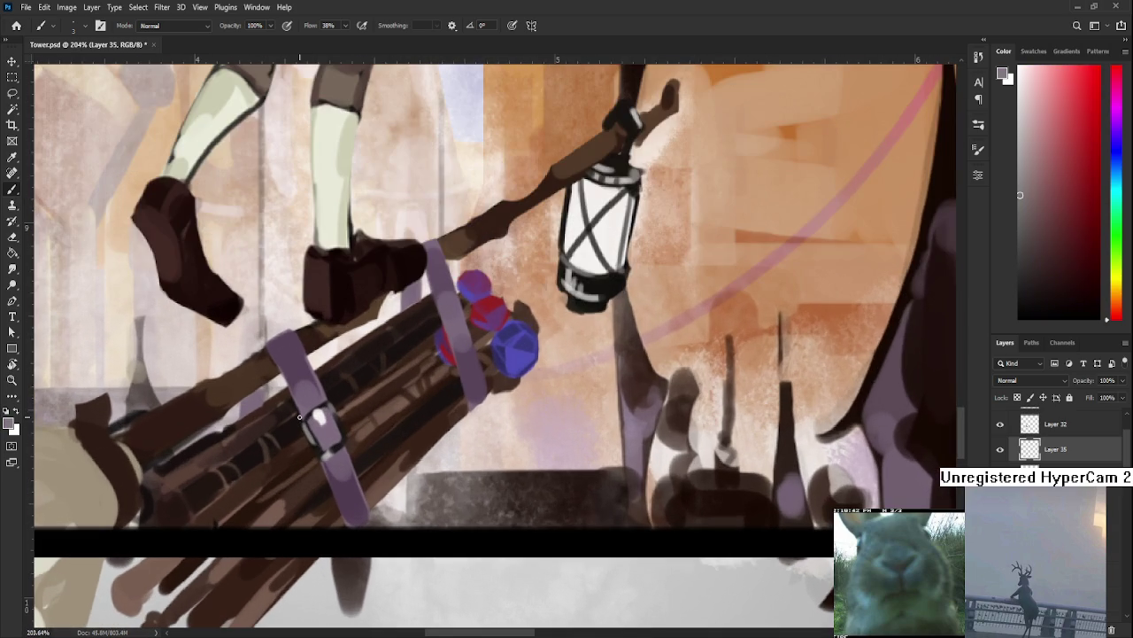
pyautogui.keyDown('alt'); pyautogui.click(311, 416); pyautogui.keyUp('alt')
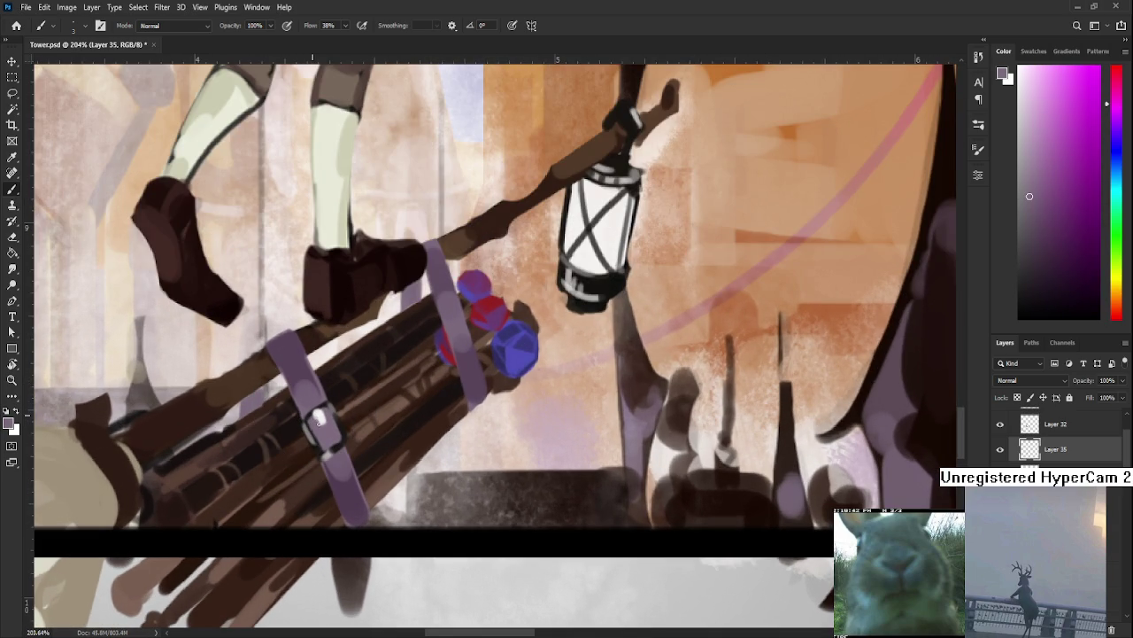
pyautogui.keyDown('alt'); pyautogui.click(324, 426); pyautogui.keyUp('alt')
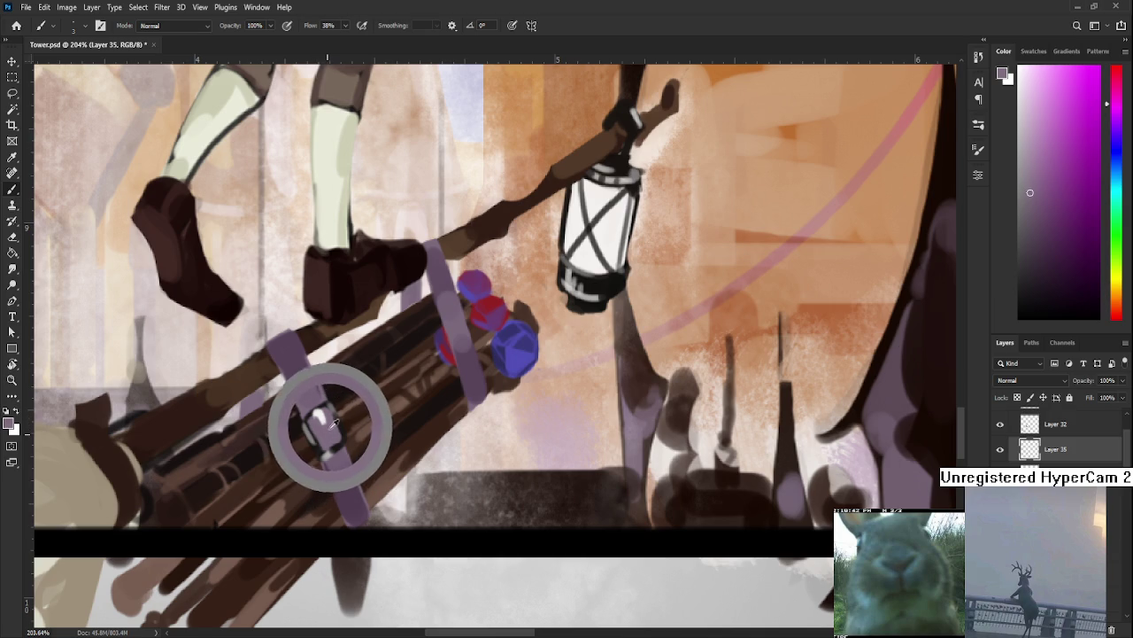
pyautogui.keyDown('alt'); pyautogui.click(326, 427); pyautogui.keyUp('alt')
pyautogui.keyDown('alt'); pyautogui.click(316, 420); pyautogui.keyUp('alt')
pyautogui.keyDown('alt'); pyautogui.click(322, 426); pyautogui.keyUp('alt')
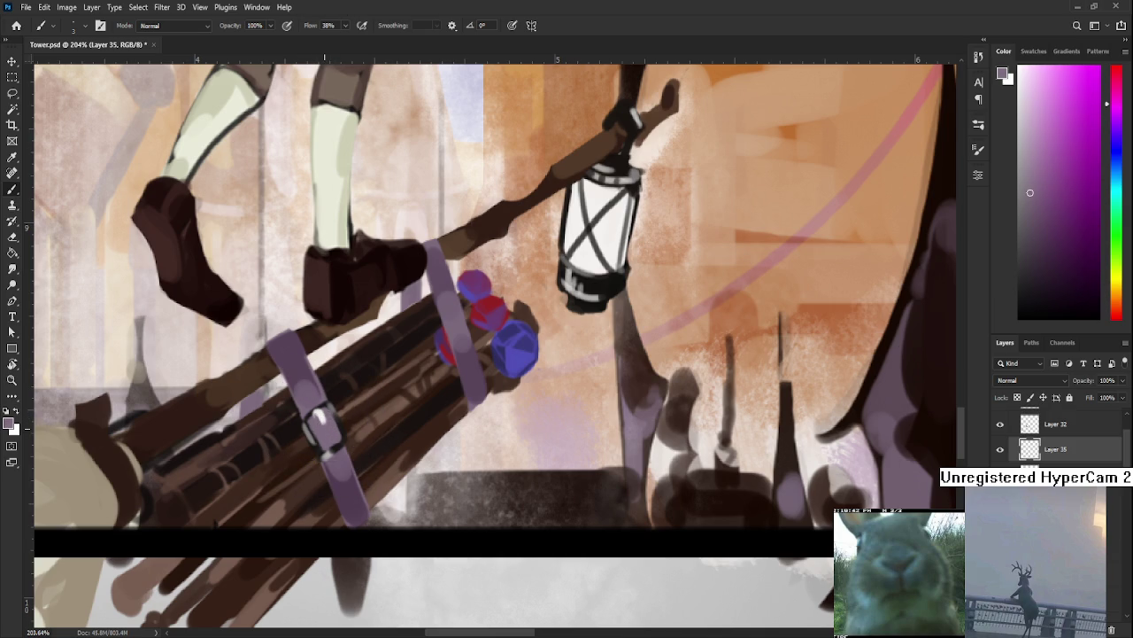
pyautogui.scroll(-5, 411, 402)
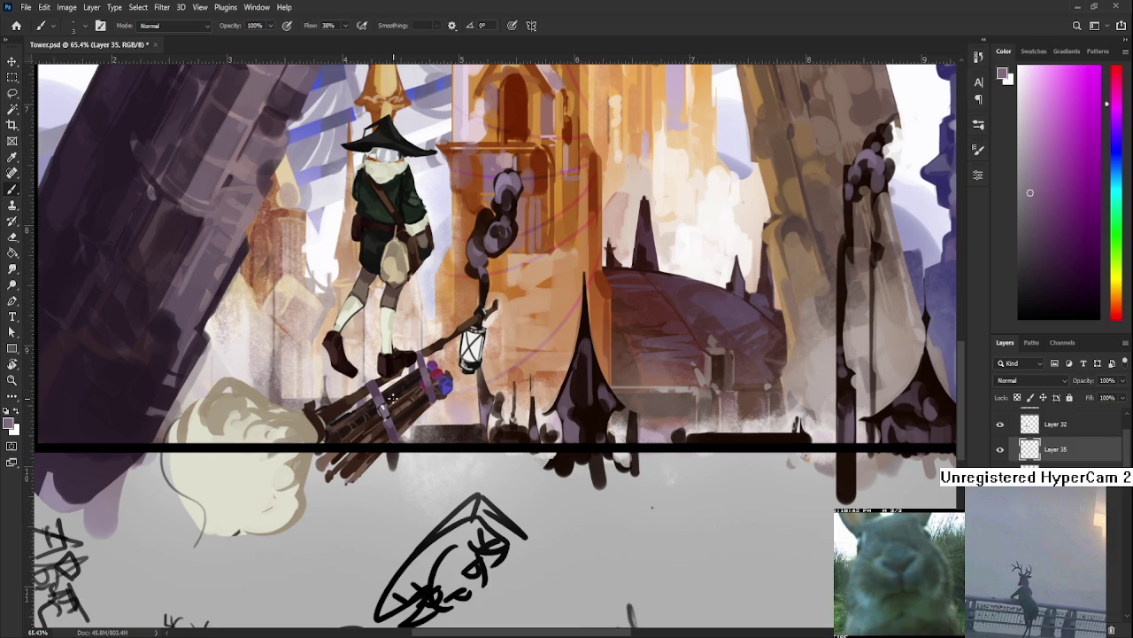
pyautogui.keyDown('alt'); pyautogui.click(394, 397); pyautogui.keyUp('alt')
pyautogui.scroll(5, 371, 408)
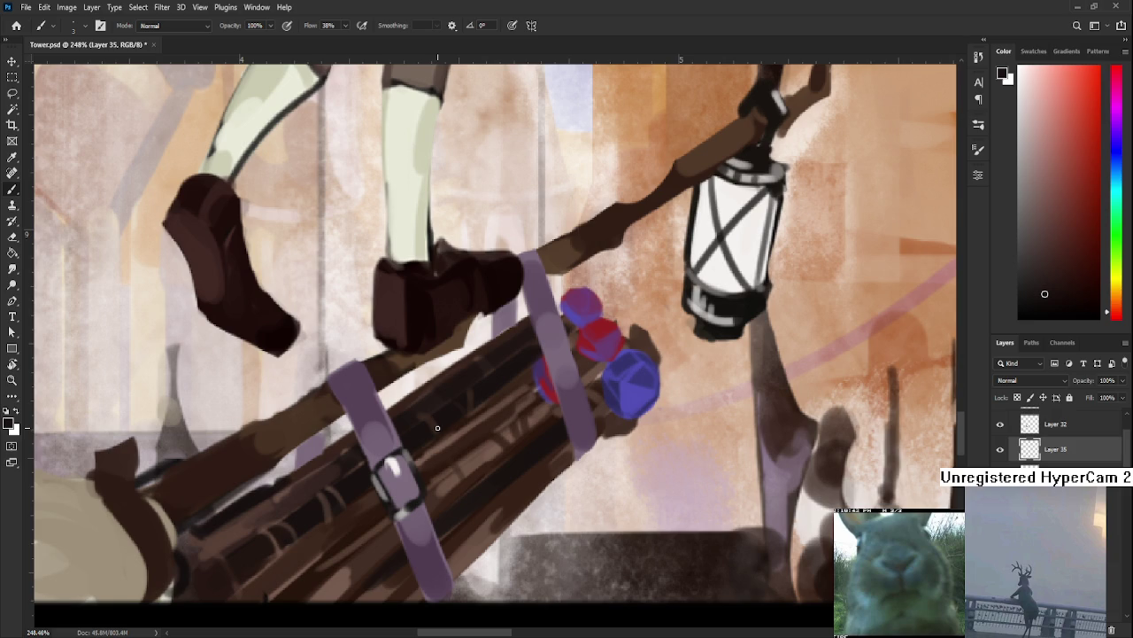
# Sample buckle tones and set a greyish-brown paint colour shifted toward red.
pyautogui.keyDown('alt'); pyautogui.click(389, 487); pyautogui.keyUp('alt')
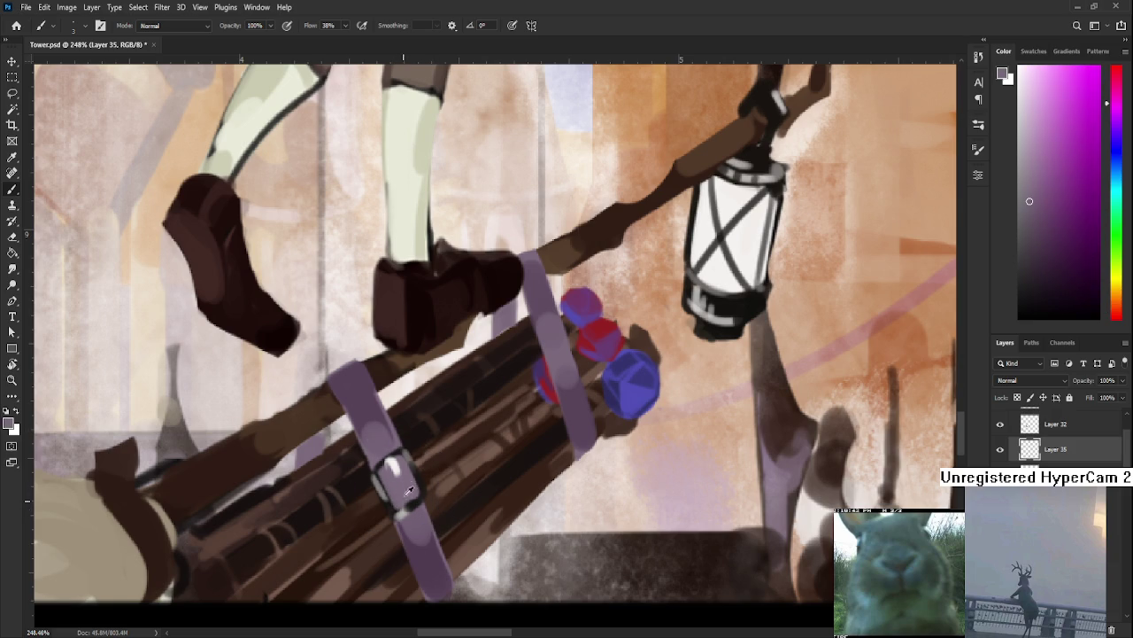
pyautogui.keyDown('alt'); pyautogui.click(397, 452); pyautogui.keyUp('alt')
pyautogui.keyDown('alt'); pyautogui.click(419, 476); pyautogui.keyUp('alt')
pyautogui.click(1038, 201)
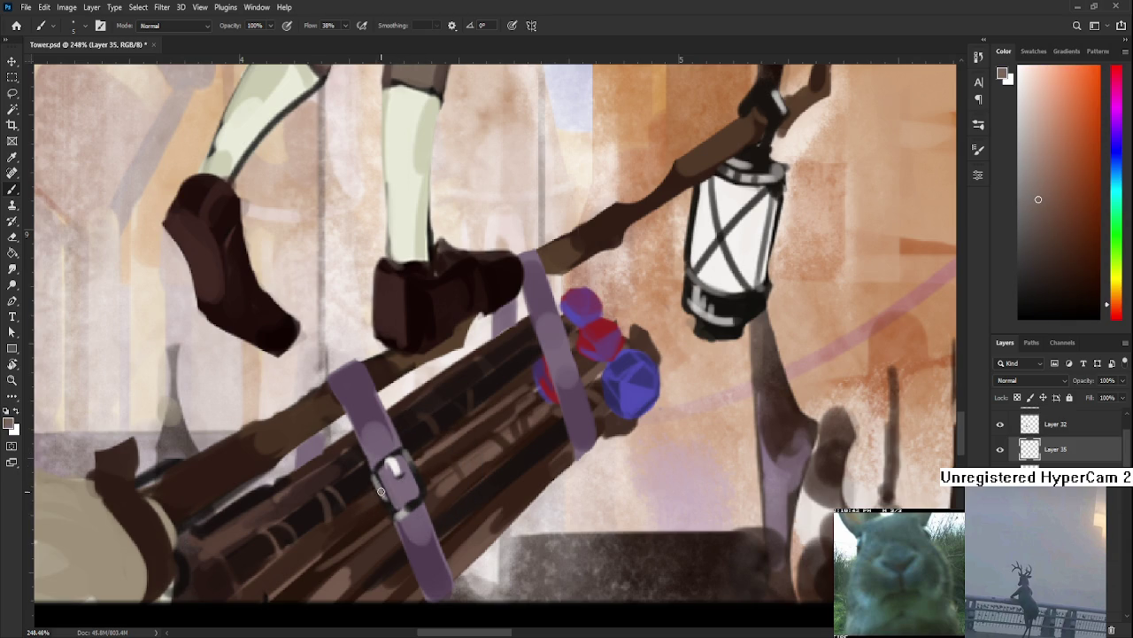
pyautogui.keyDown('alt'); pyautogui.click(384, 488); pyautogui.keyUp('alt')
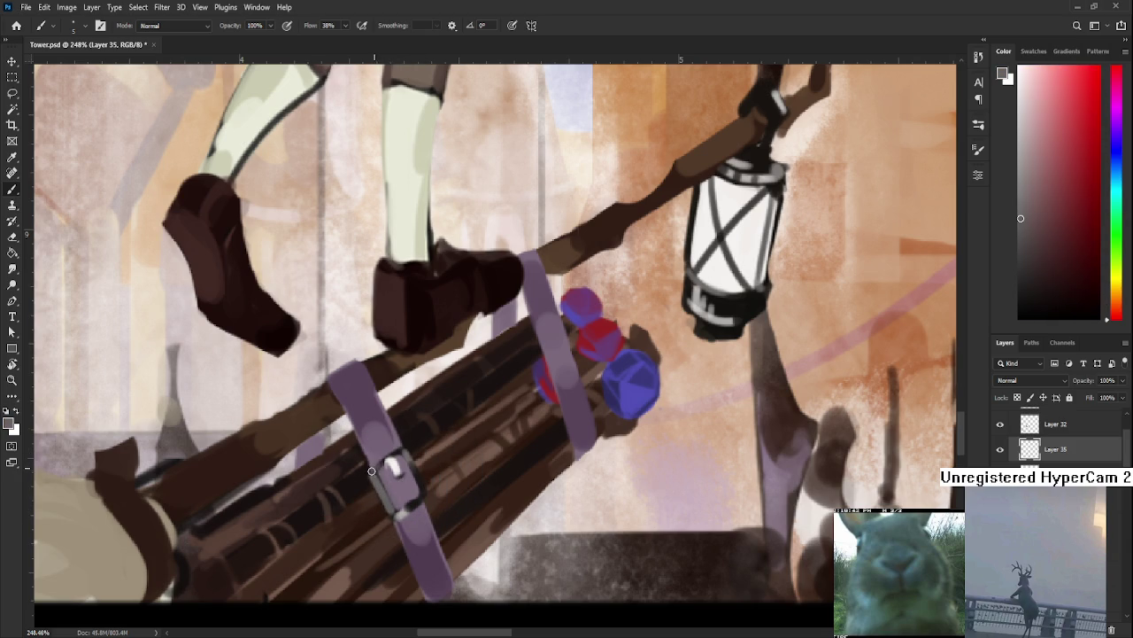
# Brush a dark brown shadow along the buckle's left edge.
pyautogui.keyDown('alt'); pyautogui.click(412, 493); pyautogui.keyUp('alt')
pyautogui.keyDown('alt'); pyautogui.click(403, 501); pyautogui.keyUp('alt')
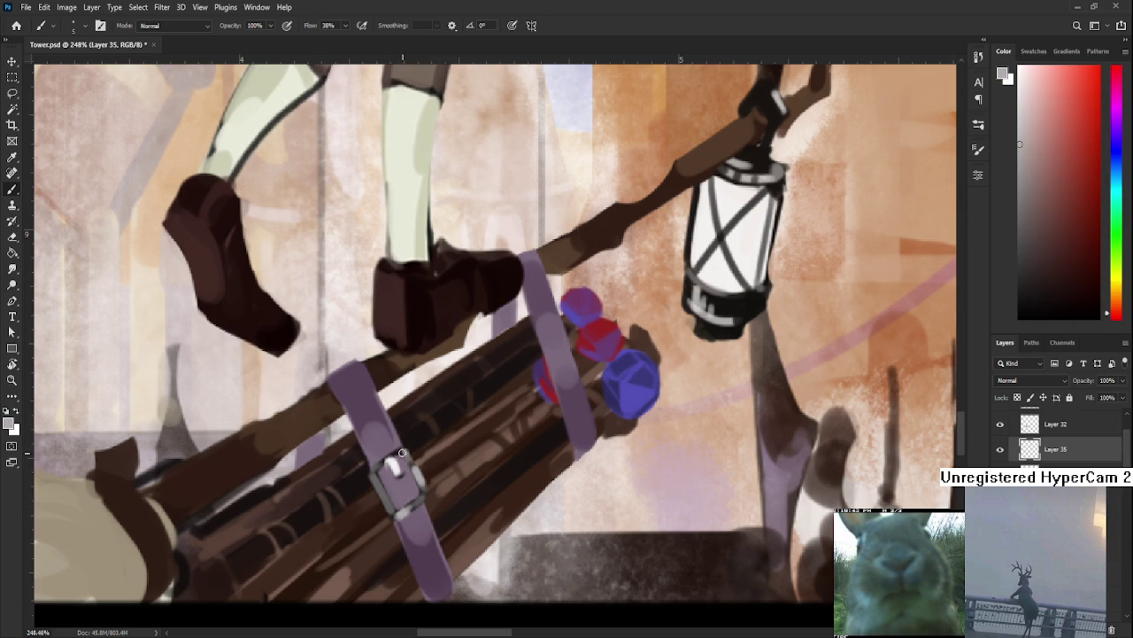
pyautogui.scroll(-3, 418, 415)
pyautogui.scroll(-3, 419, 415)
pyautogui.scroll(-3, 419, 416)
pyautogui.scroll(6, 418, 415)
pyautogui.scroll(3, 419, 415)
pyautogui.keyDown('alt'); pyautogui.click(339, 483); pyautogui.keyUp('alt')
pyautogui.moveTo(341, 484); pyautogui.dragTo(347, 498)
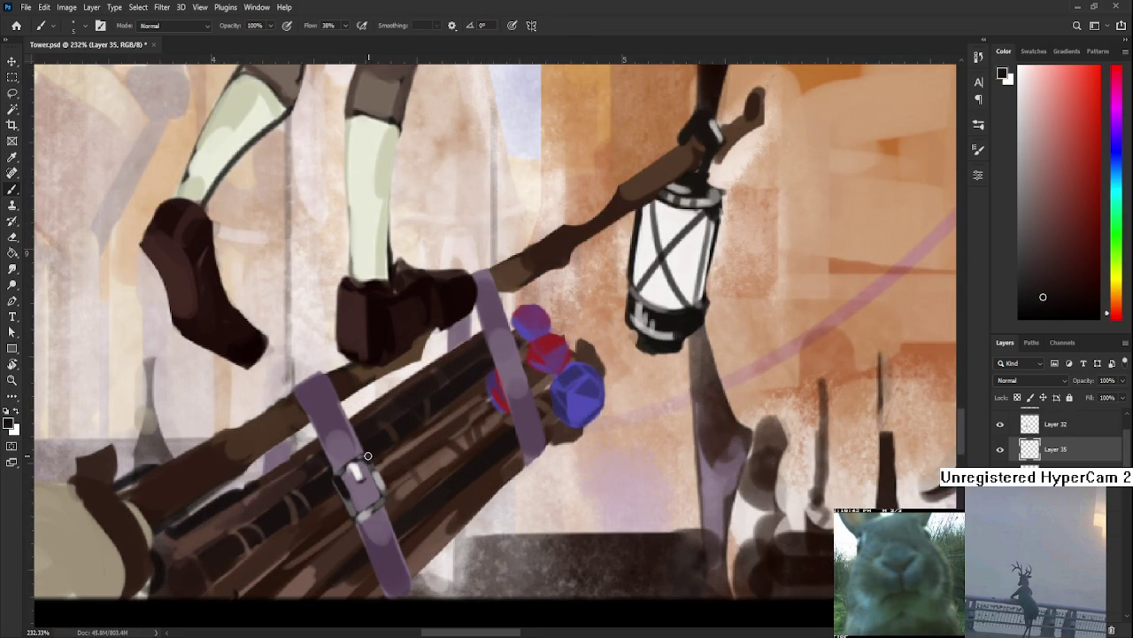
# Zoom into the buckle and shade it with sampled strap purples and near-black buckle tones.
pyautogui.scroll(-3, 379, 252)
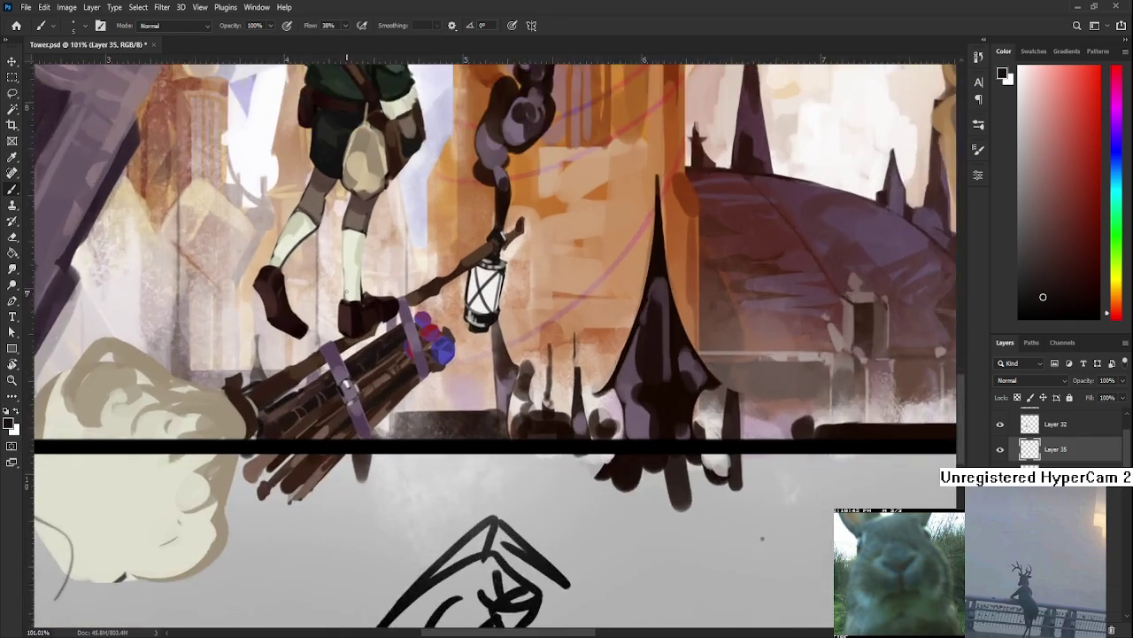
pyautogui.scroll(1, 348, 292)
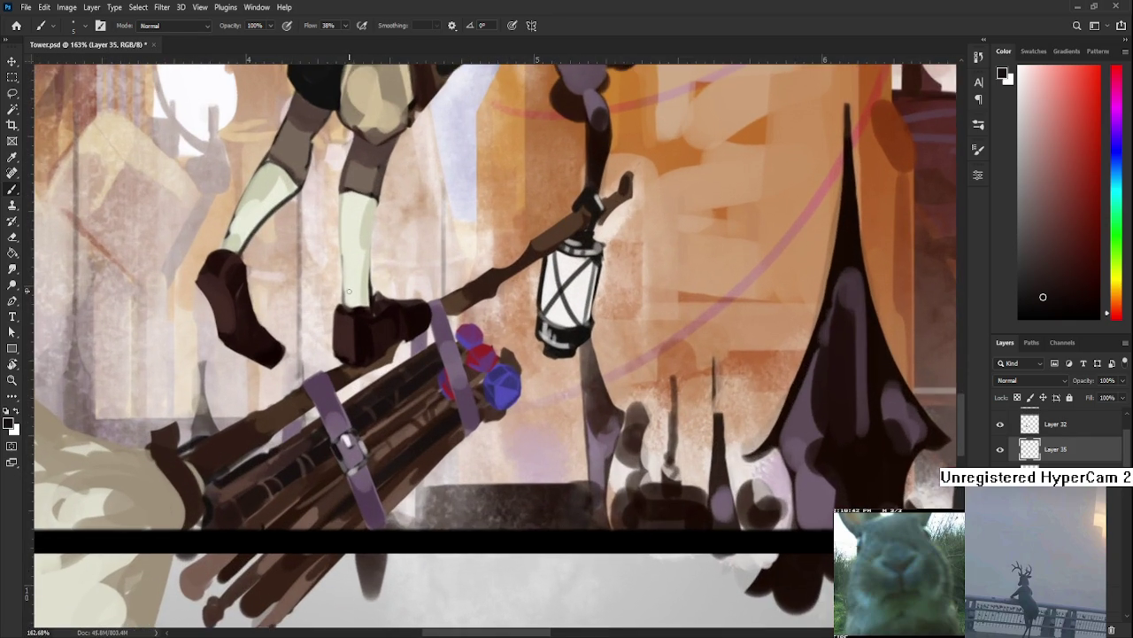
pyautogui.scroll(1, 350, 291)
pyautogui.scroll(1, 354, 290)
pyautogui.scroll(1, 359, 289)
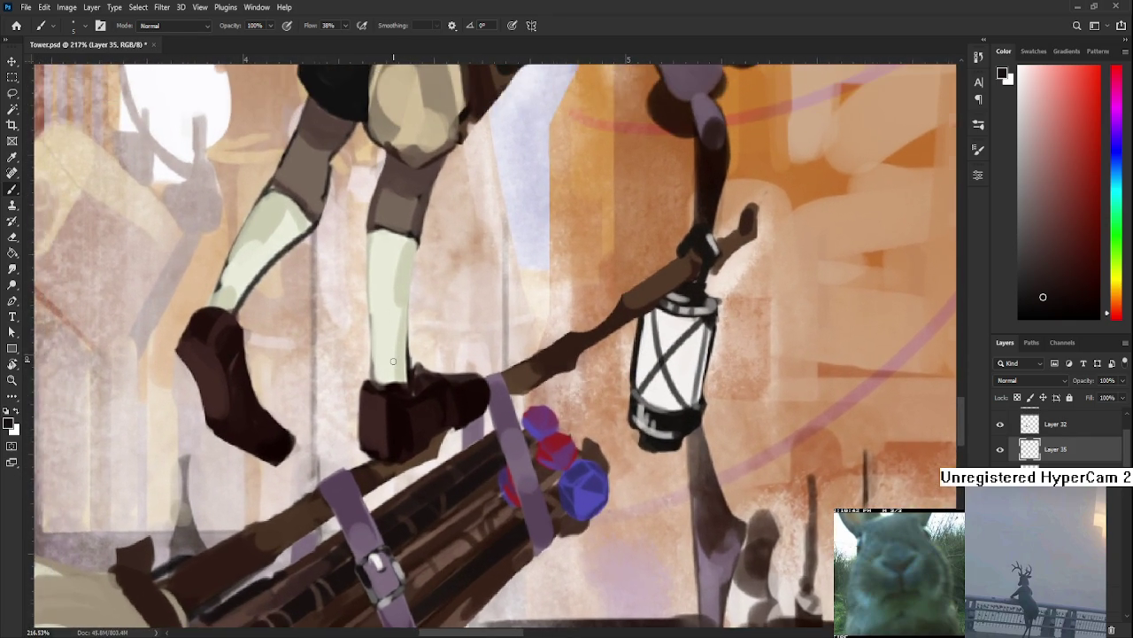
pyautogui.scroll(1, 339, 493)
pyautogui.scroll(1, 340, 493)
pyautogui.keyDown('alt'); pyautogui.click(357, 493); pyautogui.keyUp('alt')
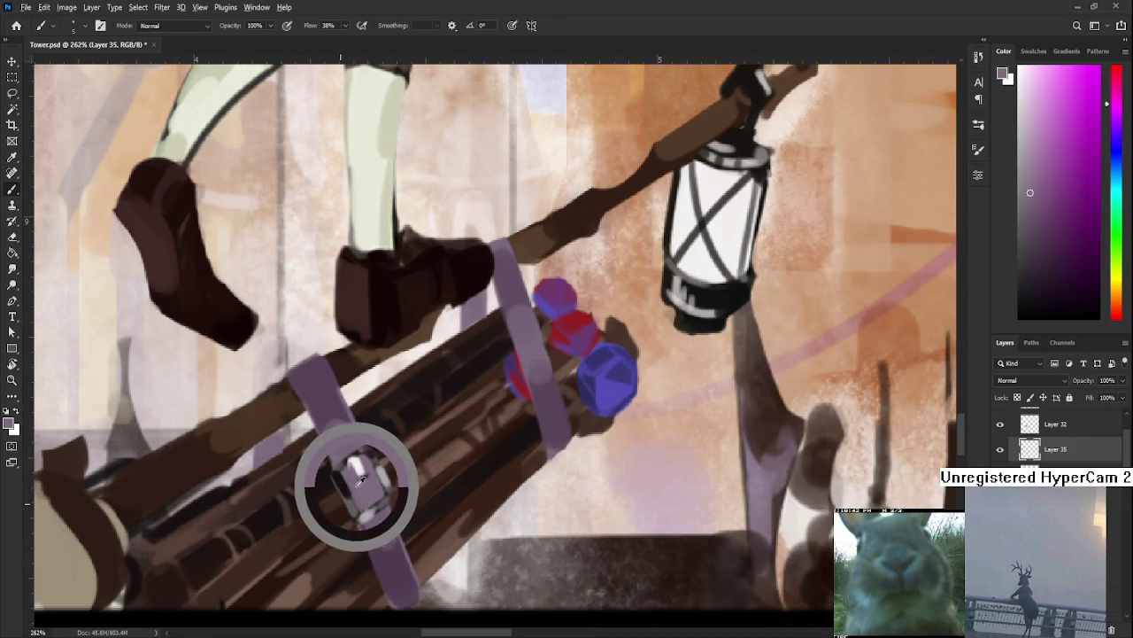
pyautogui.keyDown('alt'); pyautogui.click(347, 476); pyautogui.keyUp('alt')
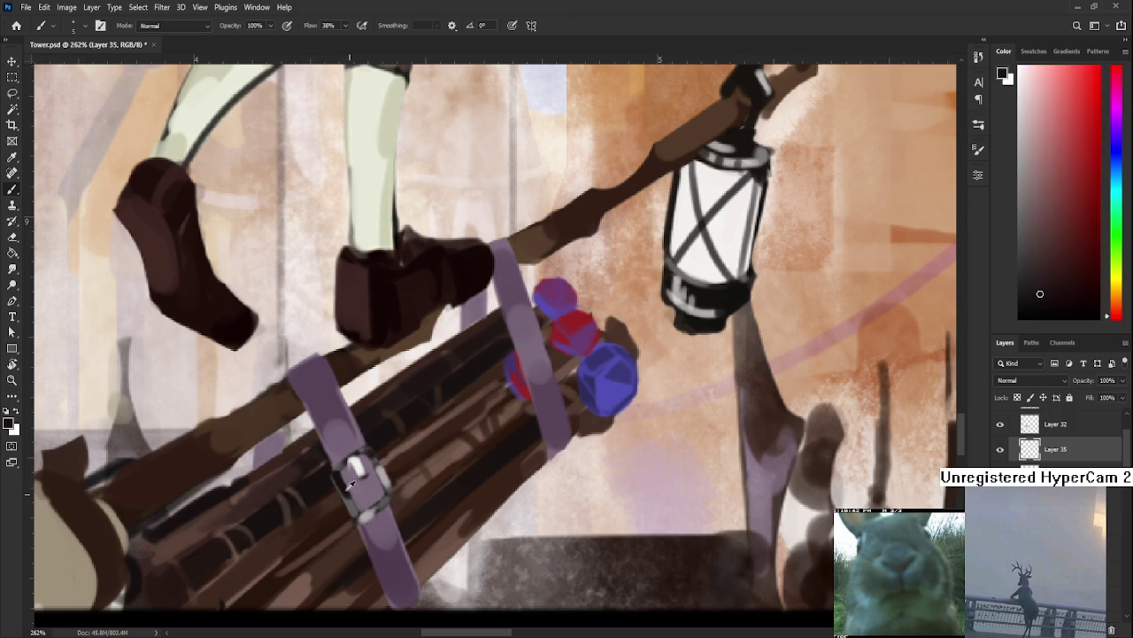
pyautogui.keyDown('alt'); pyautogui.click(351, 483); pyautogui.keyUp('alt')
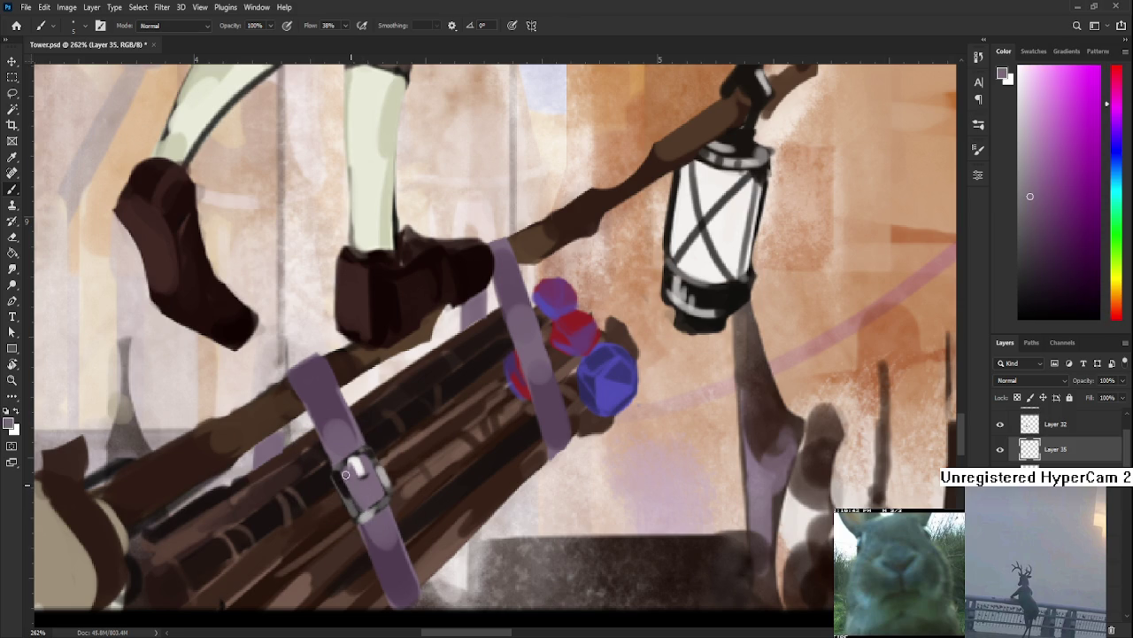
pyautogui.keyDown('alt'); pyautogui.click(347, 479); pyautogui.keyUp('alt')
pyautogui.keyDown('alt'); pyautogui.click(357, 485); pyautogui.keyUp('alt')
pyautogui.keyDown('alt'); pyautogui.click(373, 487); pyautogui.keyUp('alt')
pyautogui.keyDown('alt'); pyautogui.click(366, 480); pyautogui.keyUp('alt')
pyautogui.keyDown('alt'); pyautogui.click(370, 492); pyautogui.keyUp('alt')
# Add buckle highlights using sampled light greyish-pinkish purples and white from the buckle.
pyautogui.keyDown('alt'); pyautogui.click(363, 479); pyautogui.keyUp('alt')
pyautogui.keyDown('alt'); pyautogui.click(354, 469); pyautogui.keyUp('alt')
pyautogui.keyDown('alt'); pyautogui.click(367, 467); pyautogui.keyUp('alt')
pyautogui.keyDown('alt'); pyautogui.click(364, 473); pyautogui.keyUp('alt')
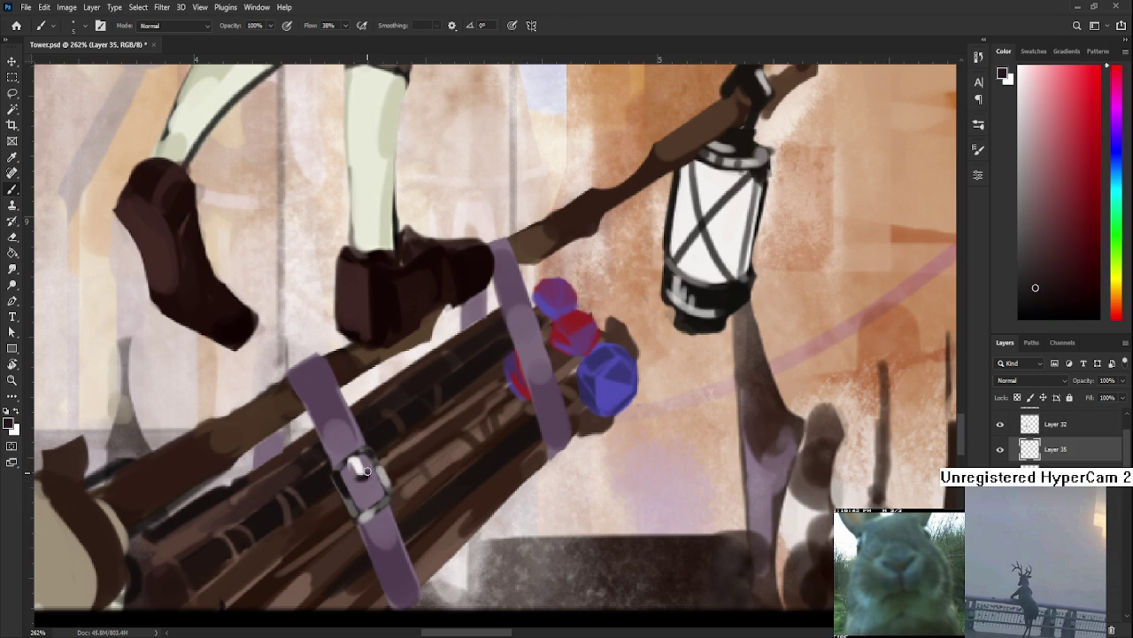
pyautogui.keyDown('alt'); pyautogui.click(368, 467); pyautogui.keyUp('alt')
pyautogui.keyDown('alt'); pyautogui.click(372, 474); pyautogui.keyUp('alt')
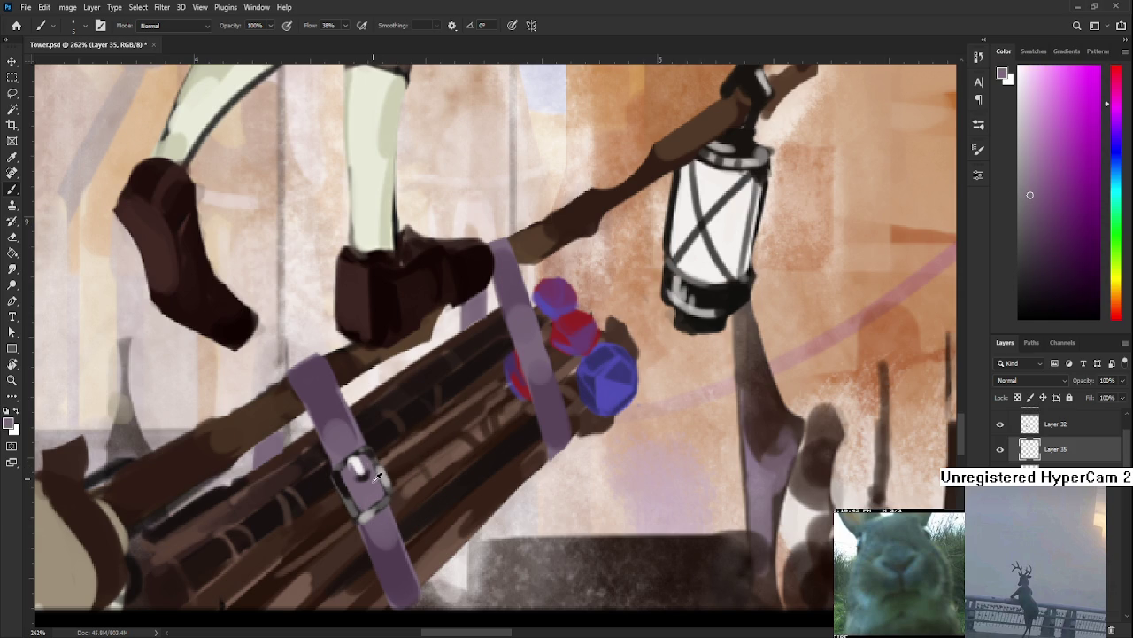
pyautogui.keyDown('alt'); pyautogui.click(372, 473); pyautogui.keyUp('alt')
pyautogui.keyDown('alt'); pyautogui.click(349, 473); pyautogui.keyUp('alt')
pyautogui.keyDown('alt'); pyautogui.click(354, 465); pyautogui.keyUp('alt')
pyautogui.keyDown('alt'); pyautogui.click(361, 463); pyautogui.keyUp('alt')
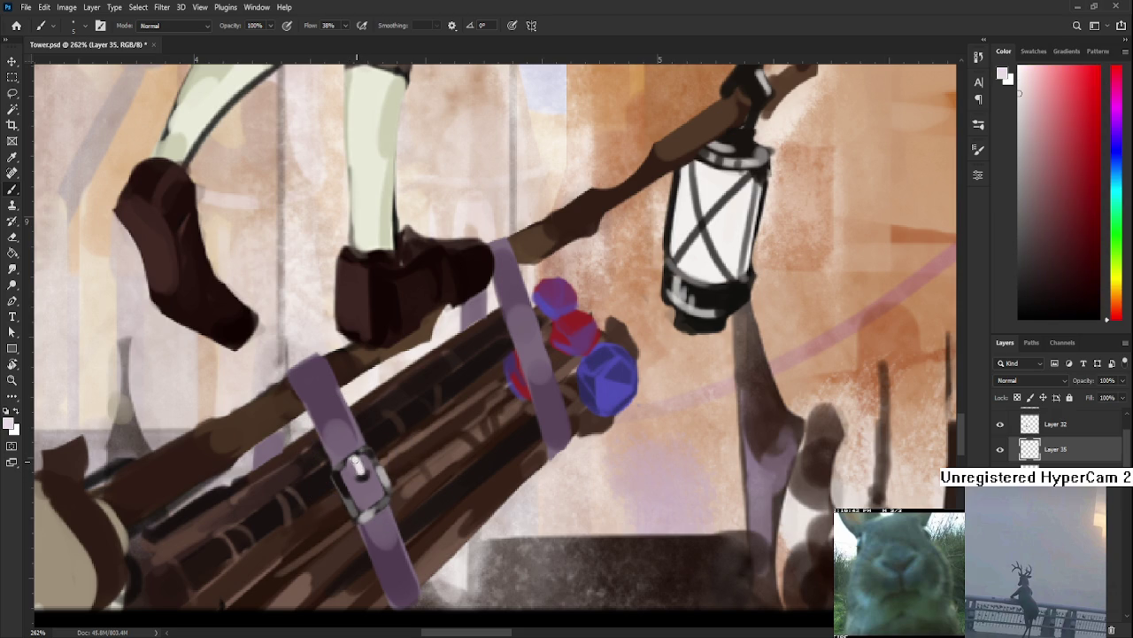
pyautogui.keyDown('alt'); pyautogui.click(348, 461); pyautogui.keyUp('alt')
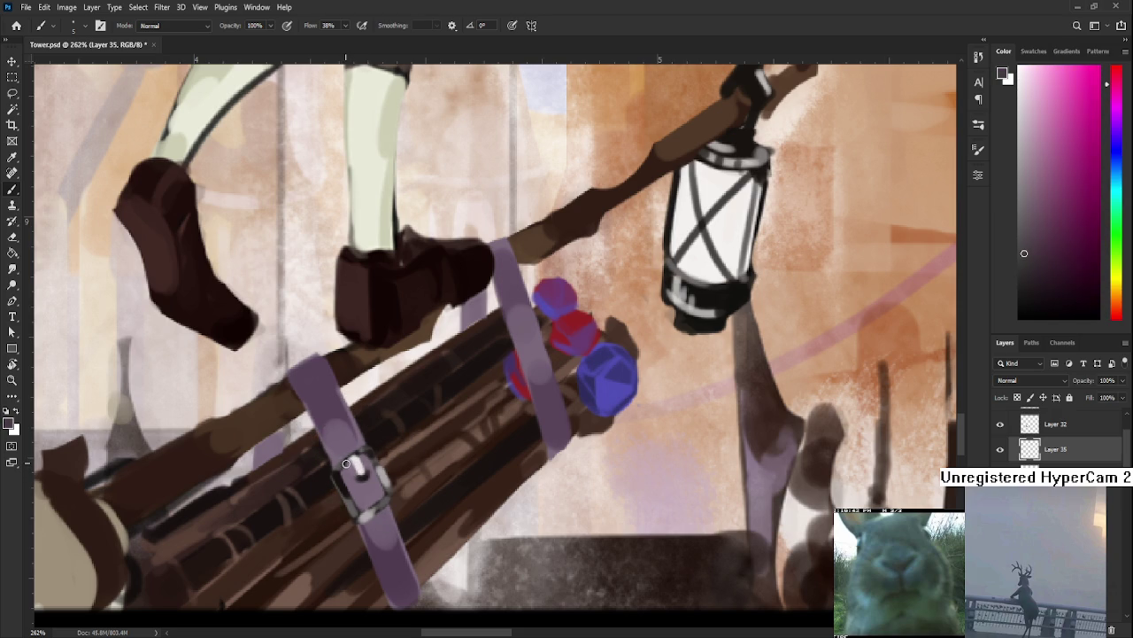
pyautogui.keyDown('alt'); pyautogui.click(345, 449); pyautogui.keyUp('alt')
pyautogui.scroll(-2, 343, 453)
pyautogui.scroll(-3, 378, 421)
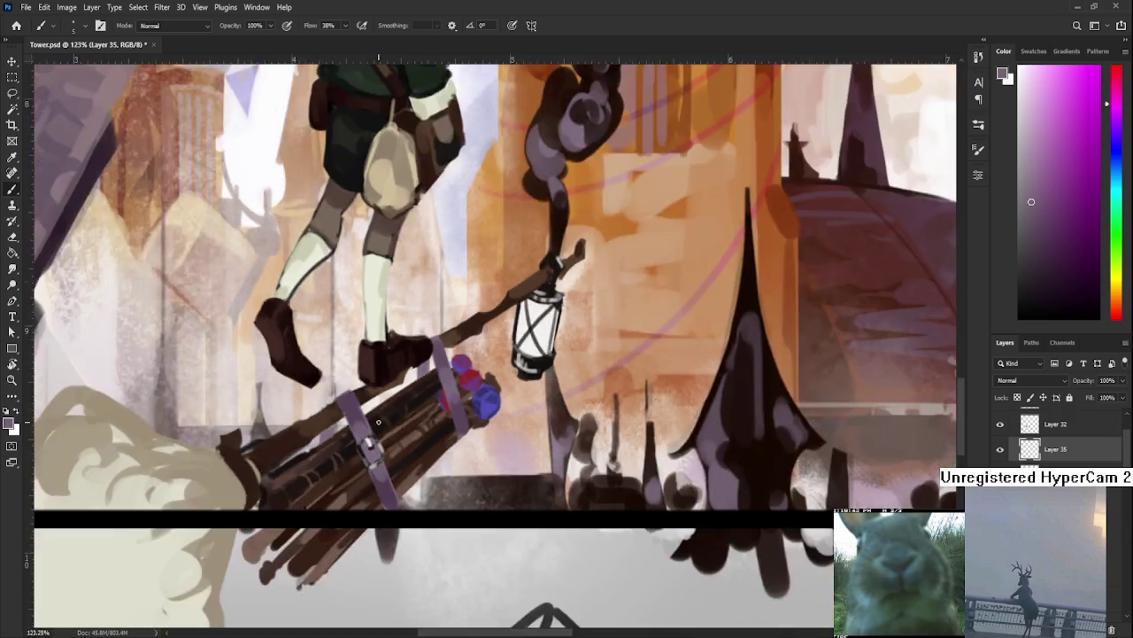
pyautogui.scroll(2, 363, 421)
pyautogui.scroll(2, 336, 419)
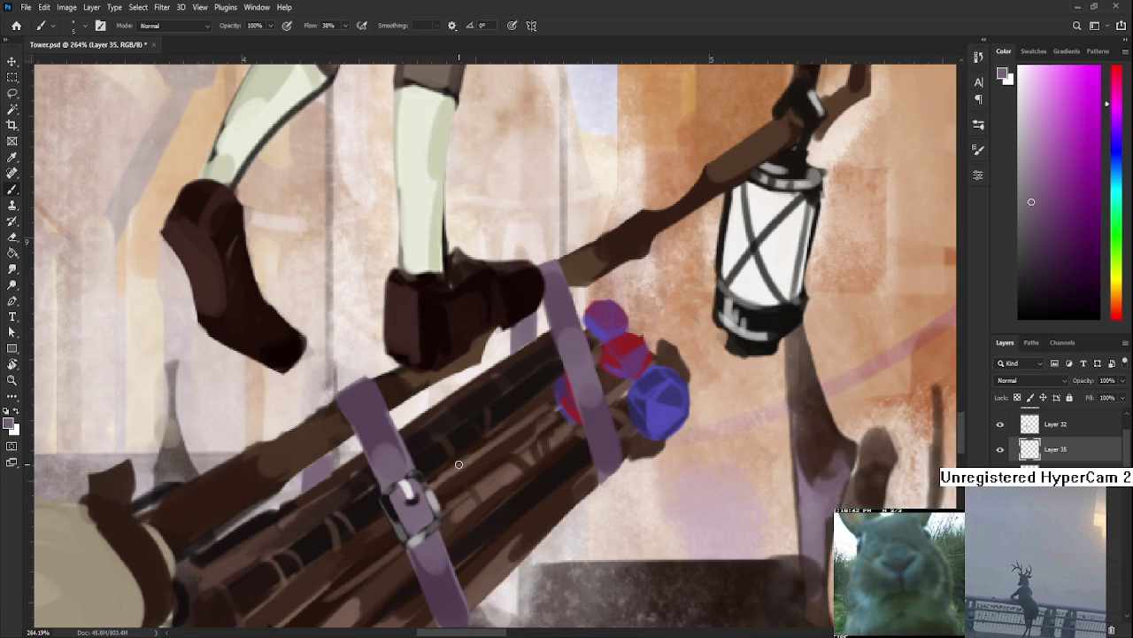
# Paint the buckle's shapes on the lower strap using sampled near-white and muted strap purples.
pyautogui.scroll(-3, 459, 464)
pyautogui.keyDown('alt'); pyautogui.click(420, 487); pyautogui.keyUp('alt')
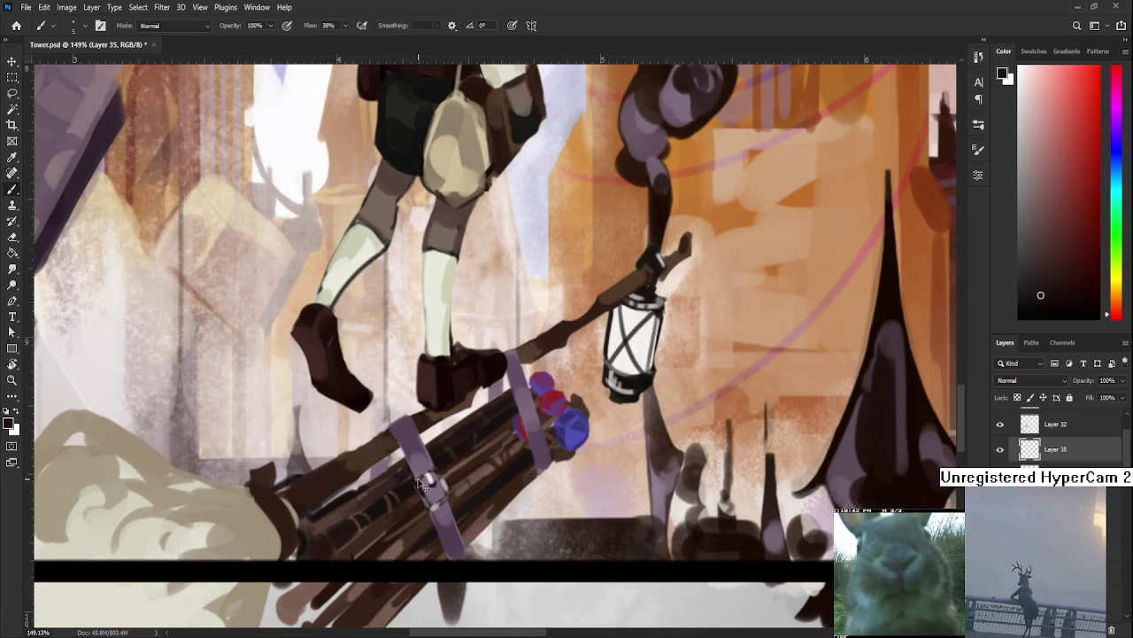
pyautogui.keyDown('alt'); pyautogui.click(421, 477); pyautogui.keyUp('alt')
pyautogui.keyDown('alt'); pyautogui.click(420, 469); pyautogui.keyUp('alt')
pyautogui.keyDown('alt'); pyautogui.click(419, 468); pyautogui.keyUp('alt')
pyautogui.keyDown('alt'); pyautogui.click(420, 440); pyautogui.keyUp('alt')
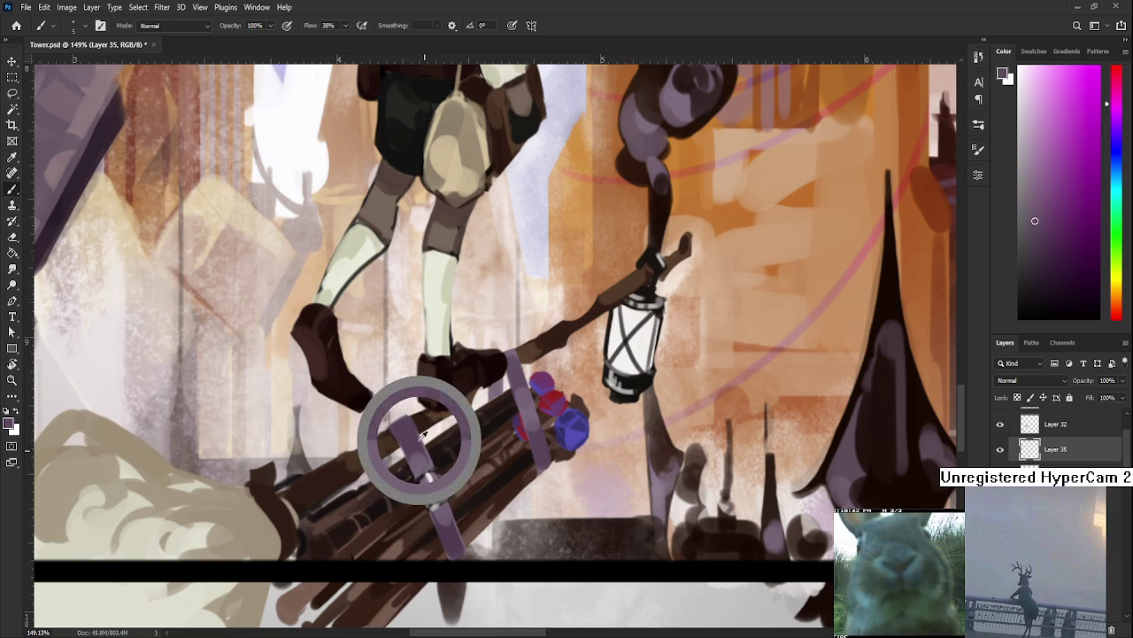
pyautogui.keyDown('alt'); pyautogui.click(418, 460); pyautogui.keyUp('alt')
pyautogui.keyDown('alt'); pyautogui.click(419, 451); pyautogui.keyUp('alt')
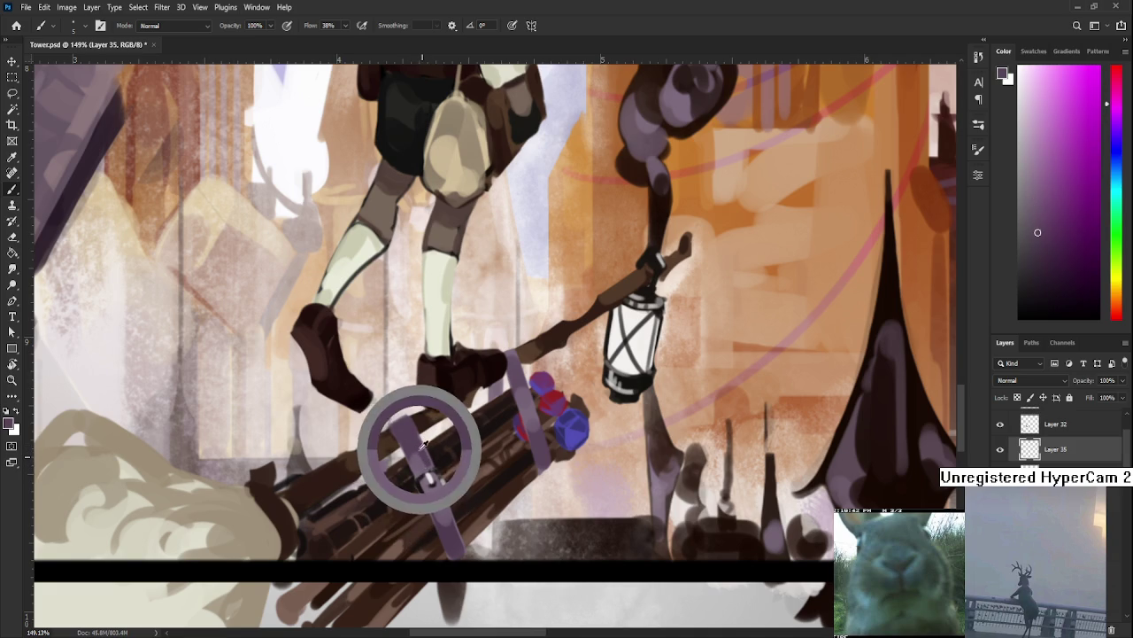
pyautogui.keyDown('alt'); pyautogui.click(415, 462); pyautogui.keyUp('alt')
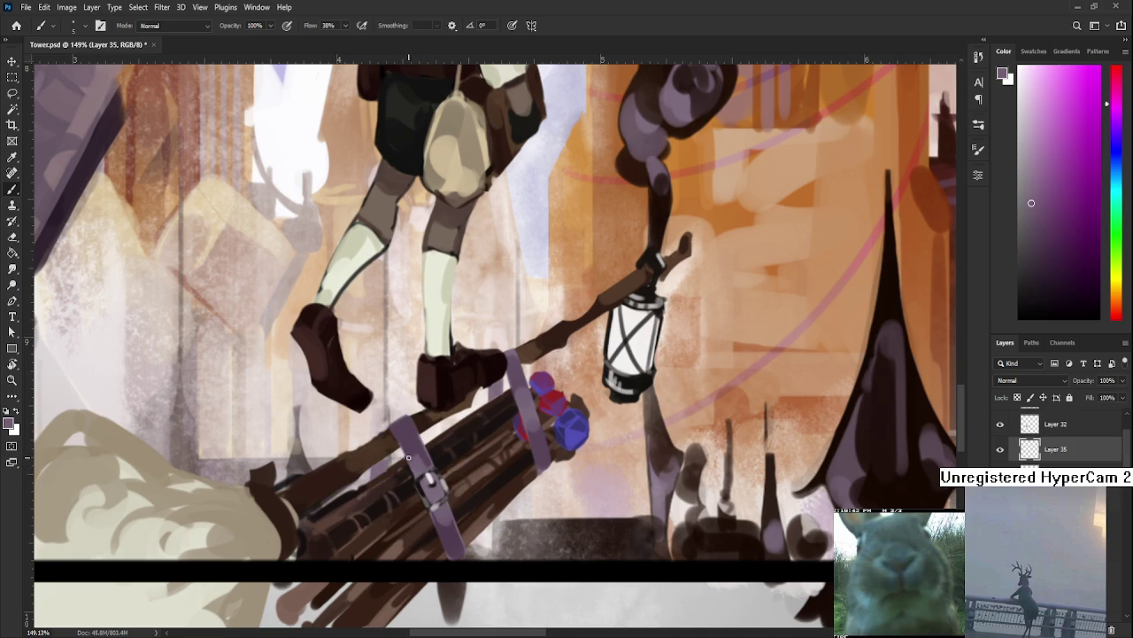
pyautogui.keyDown('alt'); pyautogui.click(419, 461); pyautogui.keyUp('alt')
pyautogui.keyDown('alt'); pyautogui.click(413, 445); pyautogui.keyUp('alt')
pyautogui.keyDown('alt'); pyautogui.click(413, 459); pyautogui.keyUp('alt')
pyautogui.keyDown('alt'); pyautogui.click(410, 440); pyautogui.keyUp('alt')
pyautogui.keyDown('alt'); pyautogui.click(408, 435); pyautogui.keyUp('alt')
pyautogui.keyDown('alt'); pyautogui.click(411, 442); pyautogui.keyUp('alt')
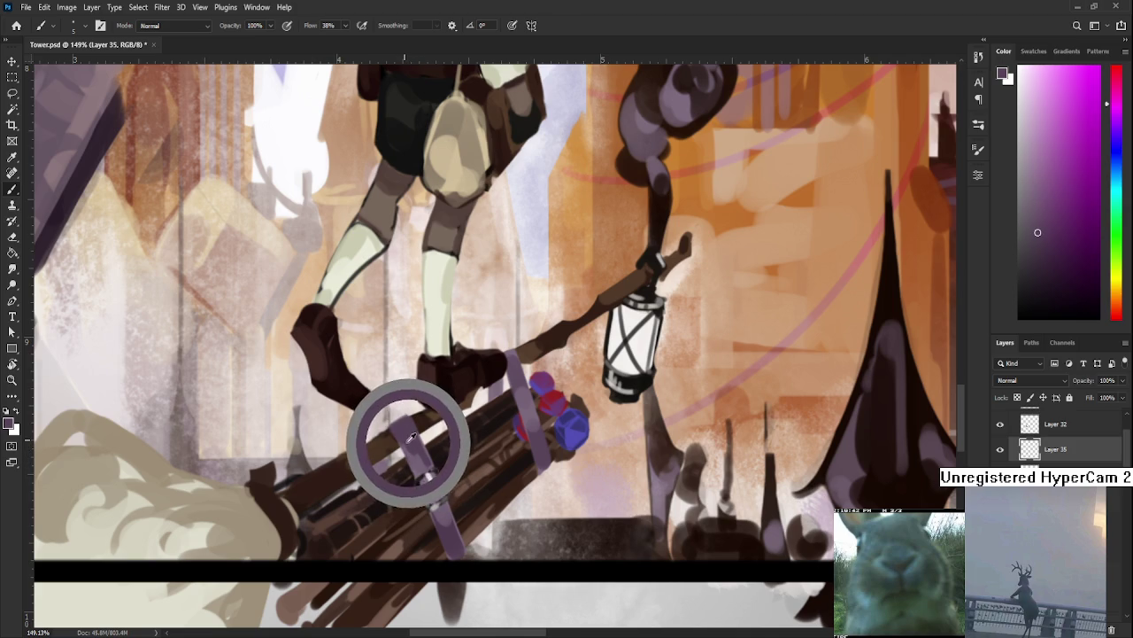
pyautogui.keyDown('alt'); pyautogui.click(414, 453); pyautogui.keyUp('alt')
pyautogui.keyDown('alt'); pyautogui.click(418, 447); pyautogui.keyUp('alt')
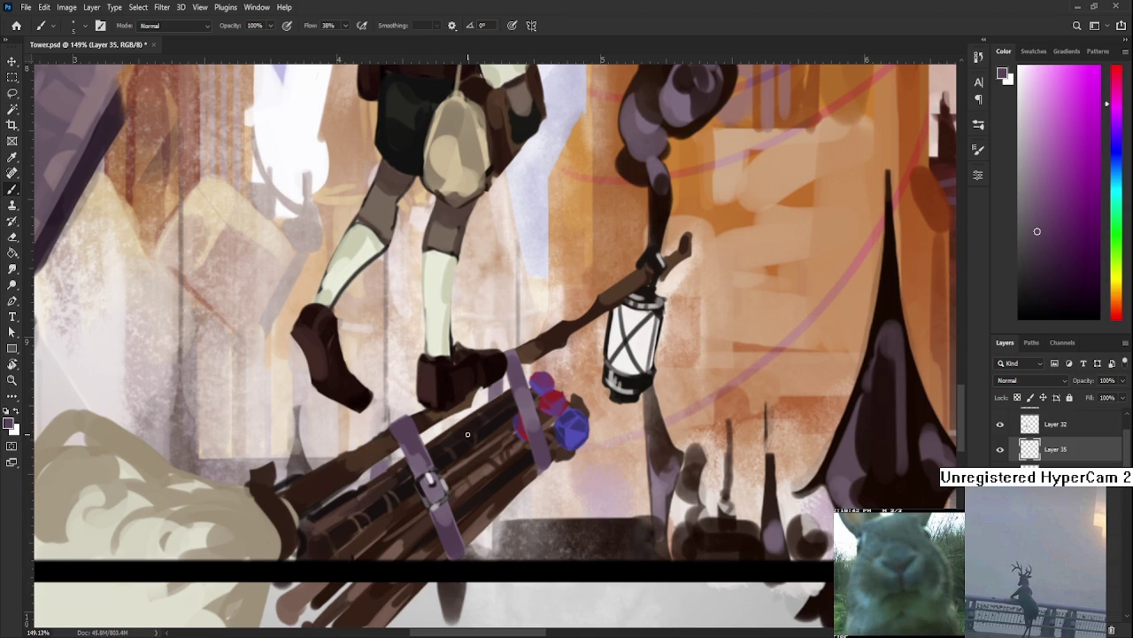
pyautogui.scroll(-2, 468, 434)
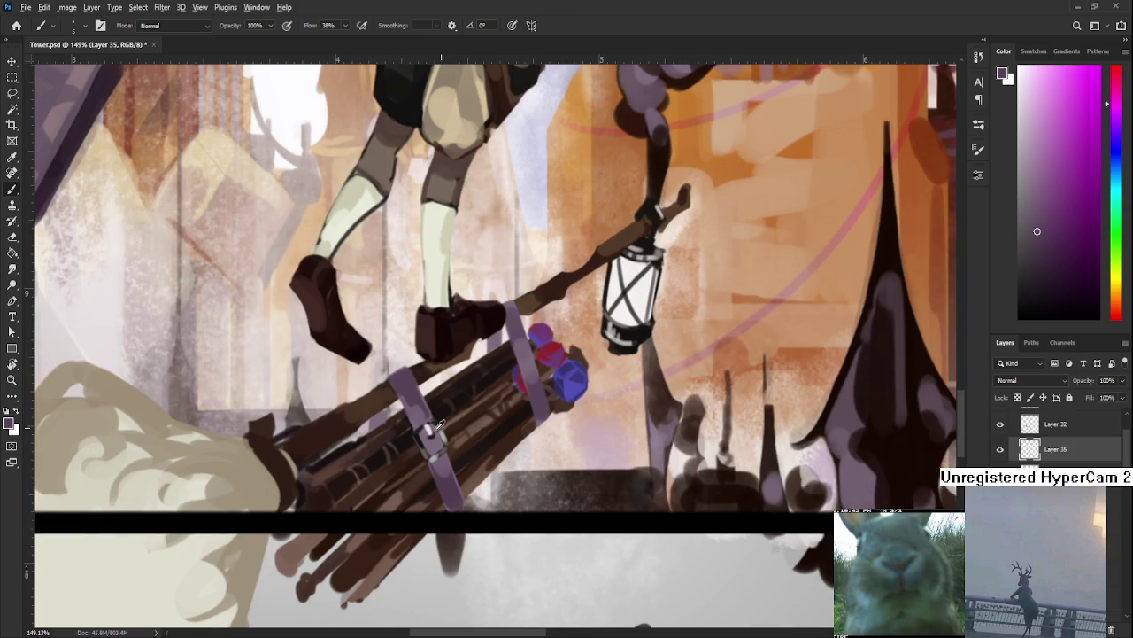
# Shade the buckle with sampled dark reds, pinks and a darker strap shadow tone.
pyautogui.keyDown('alt'); pyautogui.click(437, 425); pyautogui.keyUp('alt')
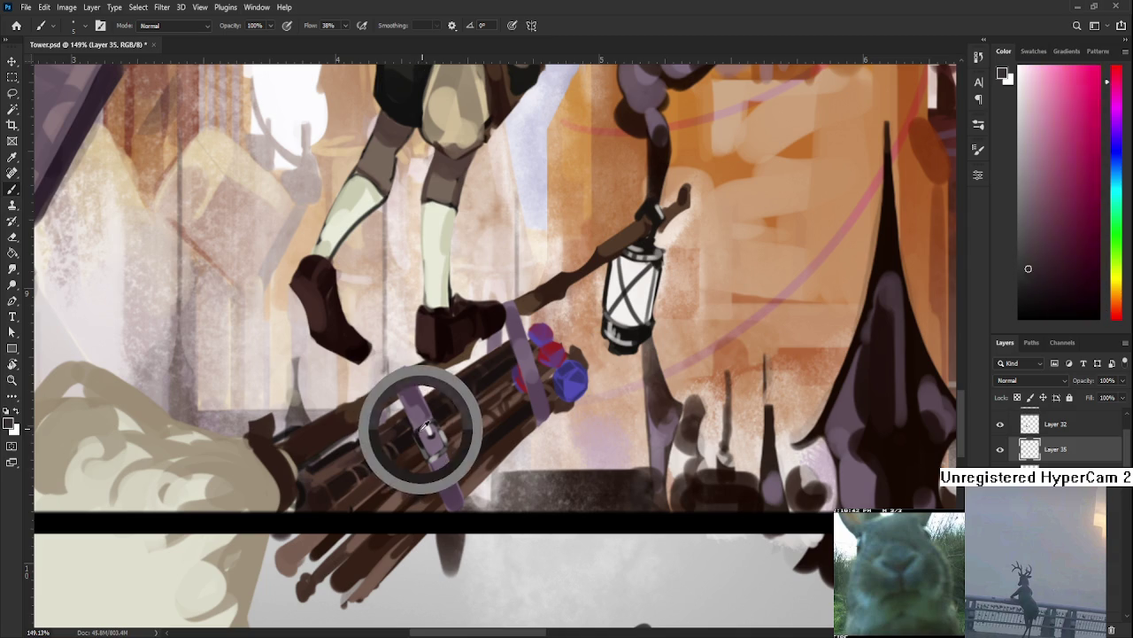
pyautogui.keyDown('alt'); pyautogui.click(425, 429); pyautogui.keyUp('alt')
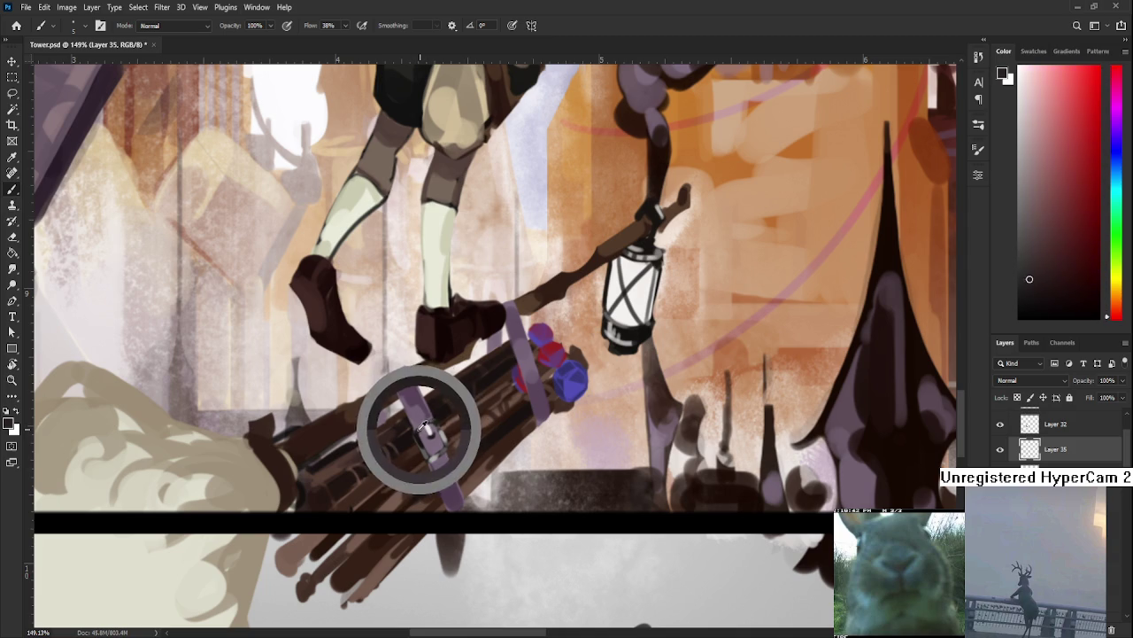
pyautogui.keyDown('alt'); pyautogui.click(429, 427); pyautogui.keyUp('alt')
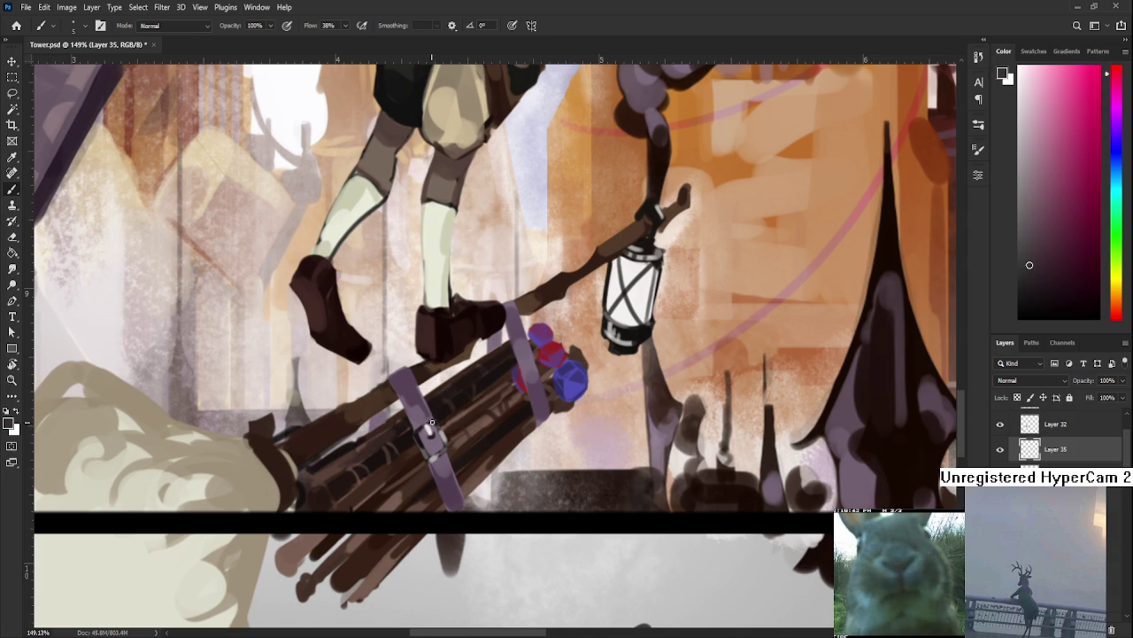
pyautogui.keyDown('alt'); pyautogui.click(429, 434); pyautogui.keyUp('alt')
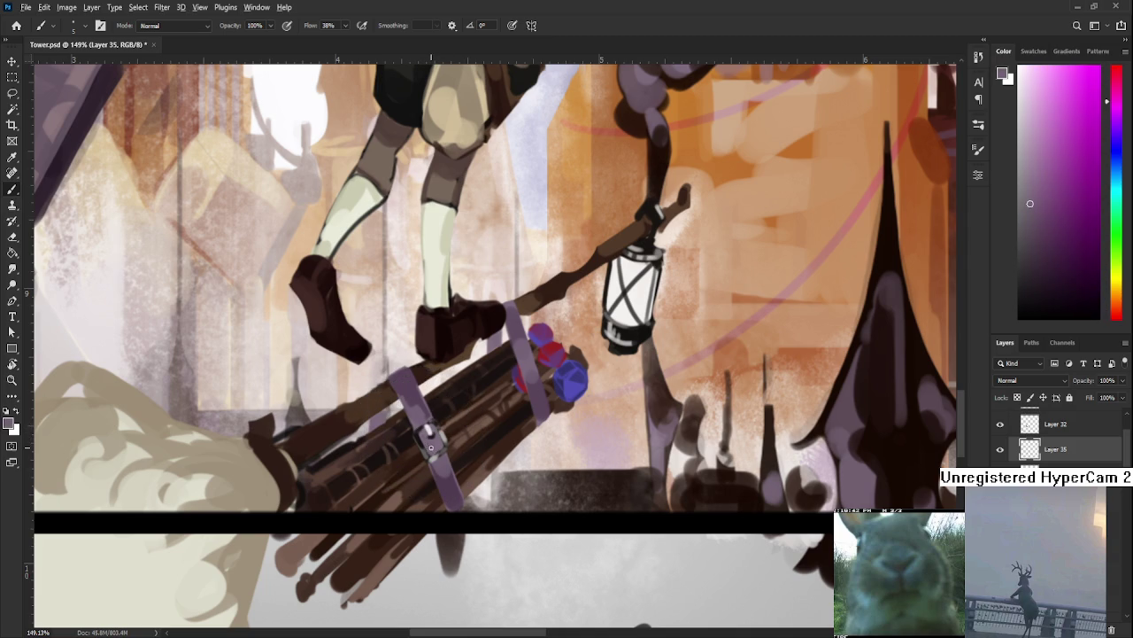
pyautogui.keyDown('alt'); pyautogui.click(409, 433); pyautogui.keyUp('alt')
pyautogui.moveTo(428, 433); pyautogui.dragTo(422, 449)
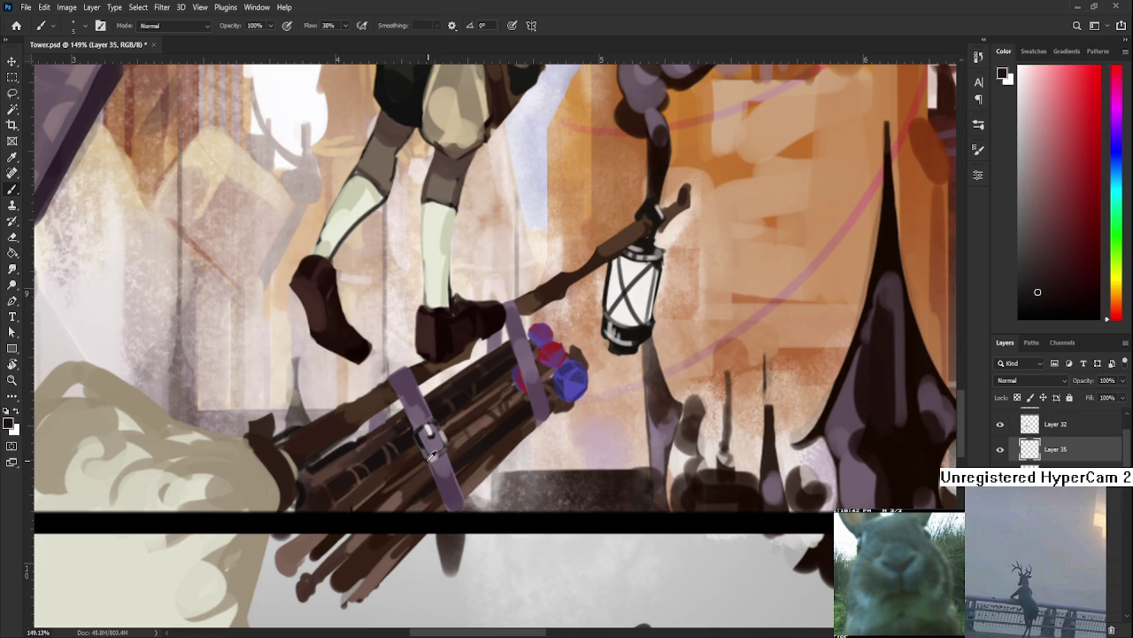
pyautogui.keyDown('alt'); pyautogui.click(429, 452); pyautogui.keyUp('alt')
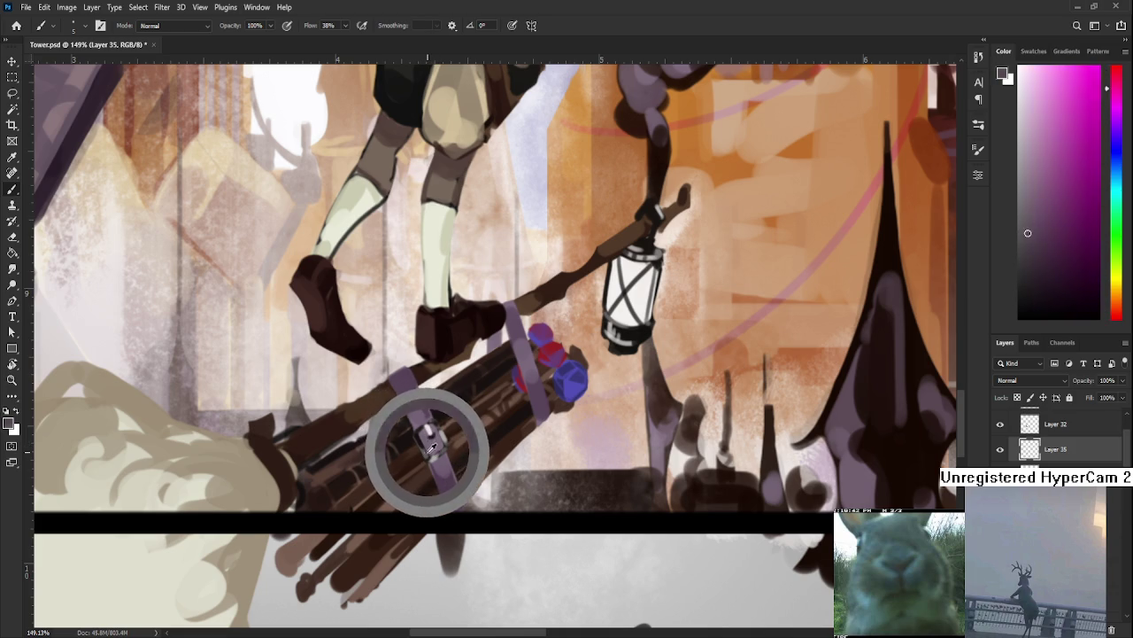
pyautogui.moveTo(433, 448); pyautogui.dragTo(428, 434)
pyautogui.keyDown('alt'); pyautogui.click(428, 433); pyautogui.keyUp('alt')
pyautogui.keyDown('alt'); pyautogui.click(428, 432); pyautogui.keyUp('alt')
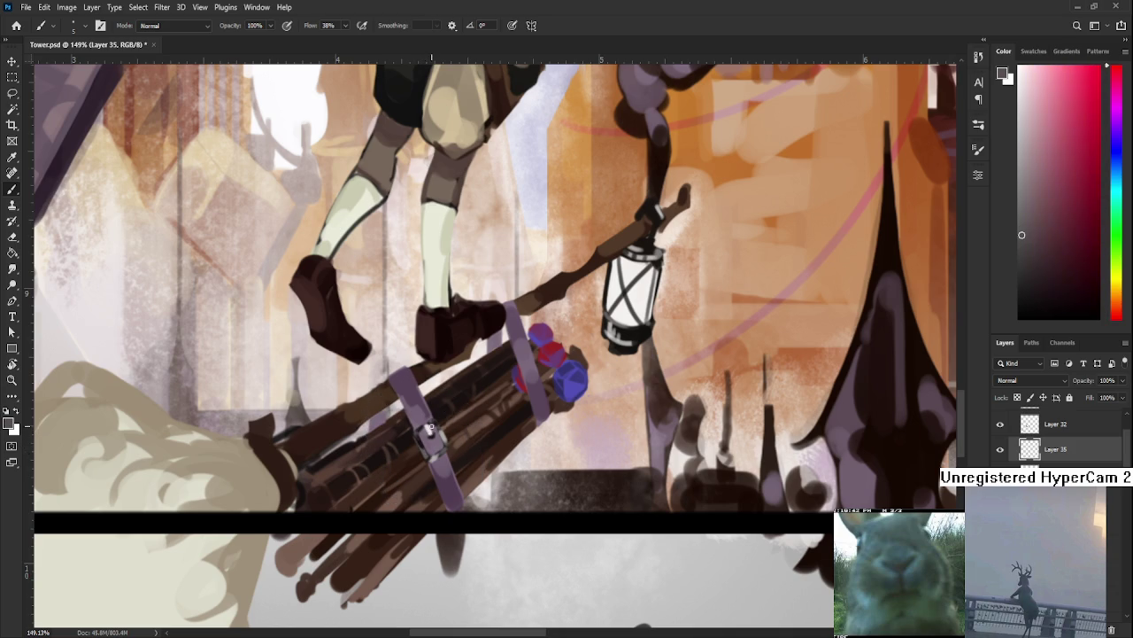
pyautogui.scroll(-2, 437, 425)
pyautogui.keyDown('alt'); pyautogui.click(425, 403); pyautogui.keyUp('alt')
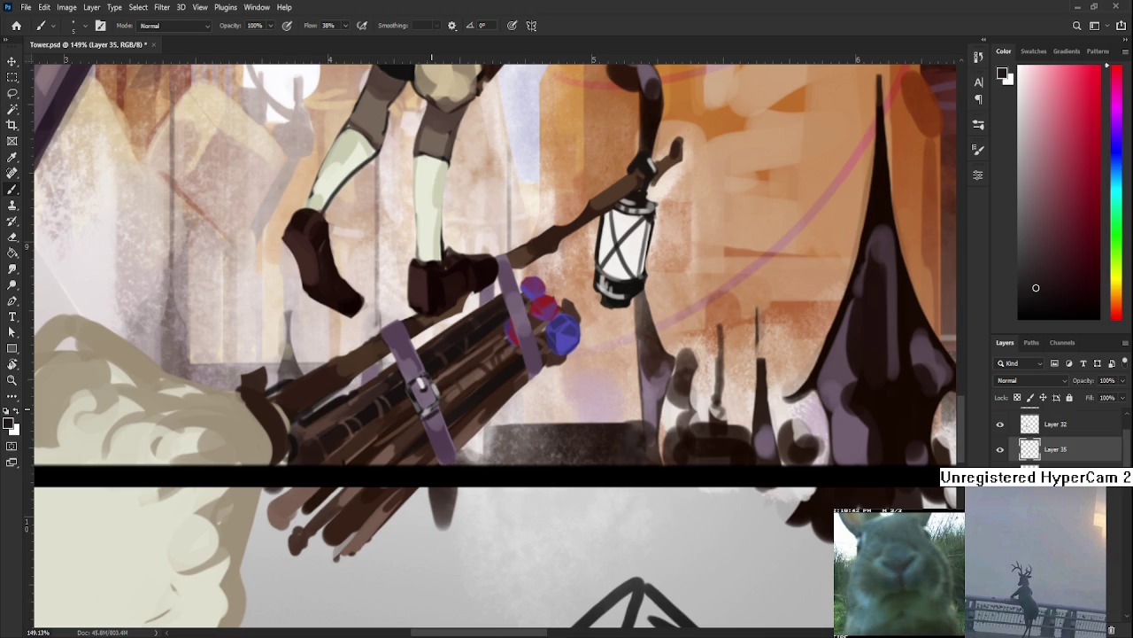
pyautogui.scroll(2, 478, 346)
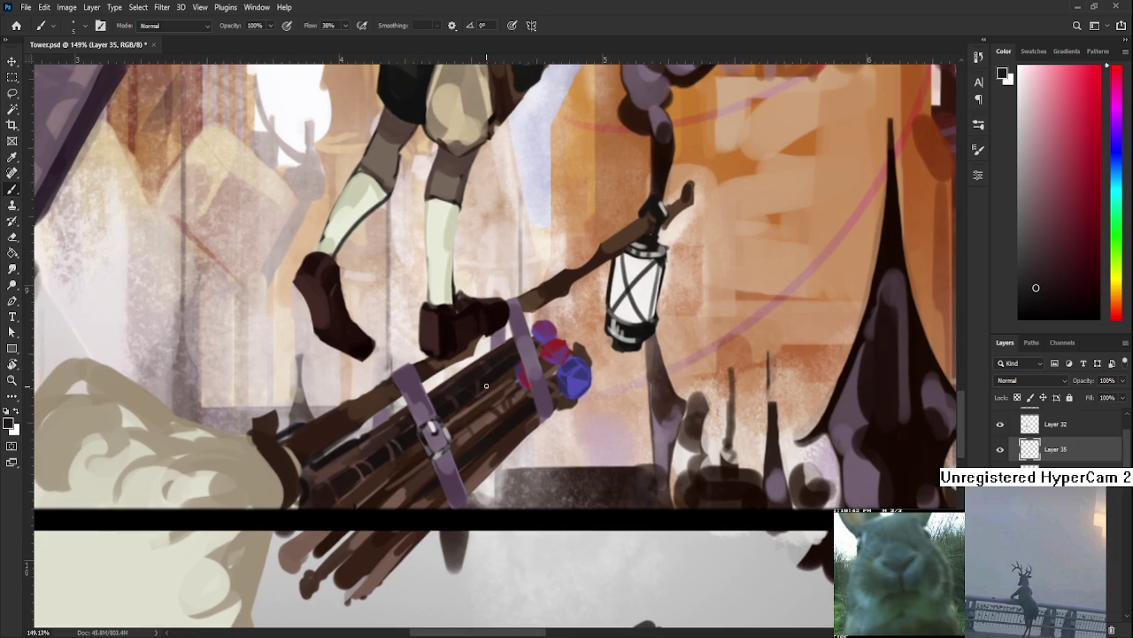
# Refine the strap near the buckle with repeatedly sampled light and darker strap purples.
pyautogui.keyDown('alt'); pyautogui.click(419, 400); pyautogui.keyUp('alt')
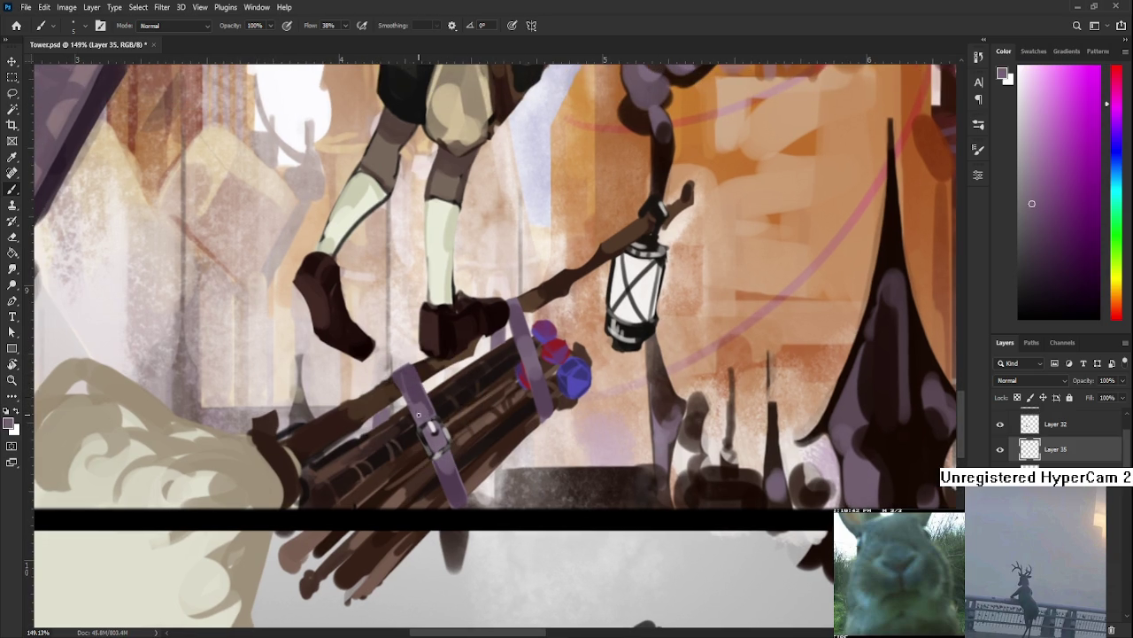
pyautogui.keyDown('alt'); pyautogui.click(403, 372); pyautogui.keyUp('alt')
pyautogui.keyDown('alt'); pyautogui.click(418, 413); pyautogui.keyUp('alt')
pyautogui.keyDown('alt'); pyautogui.click(417, 396); pyautogui.keyUp('alt')
pyautogui.keyDown('alt'); pyautogui.click(416, 382); pyautogui.keyUp('alt')
pyautogui.keyDown('alt'); pyautogui.click(421, 384); pyautogui.keyUp('alt')
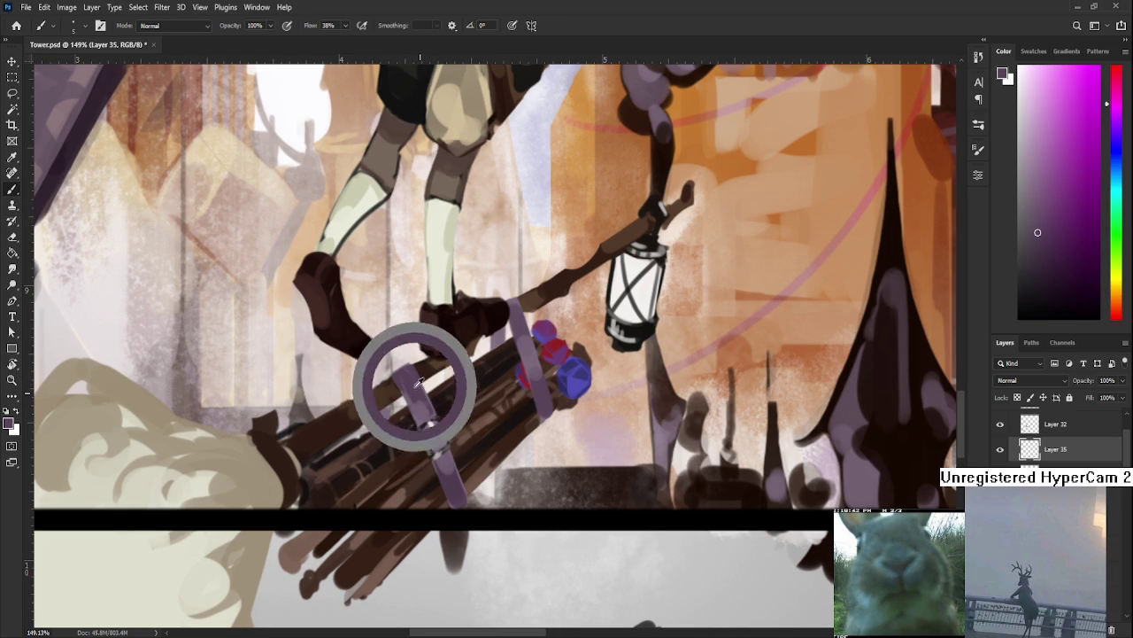
pyautogui.keyDown('alt'); pyautogui.click(431, 409); pyautogui.keyUp('alt')
pyautogui.keyDown('alt'); pyautogui.click(423, 397); pyautogui.keyUp('alt')
pyautogui.keyDown('alt'); pyautogui.click(433, 407); pyautogui.keyUp('alt')
pyautogui.keyDown('alt'); pyautogui.click(425, 388); pyautogui.keyUp('alt')
pyautogui.keyDown('alt'); pyautogui.click(430, 405); pyautogui.keyUp('alt')
pyautogui.keyDown('alt'); pyautogui.click(422, 409); pyautogui.keyUp('alt')
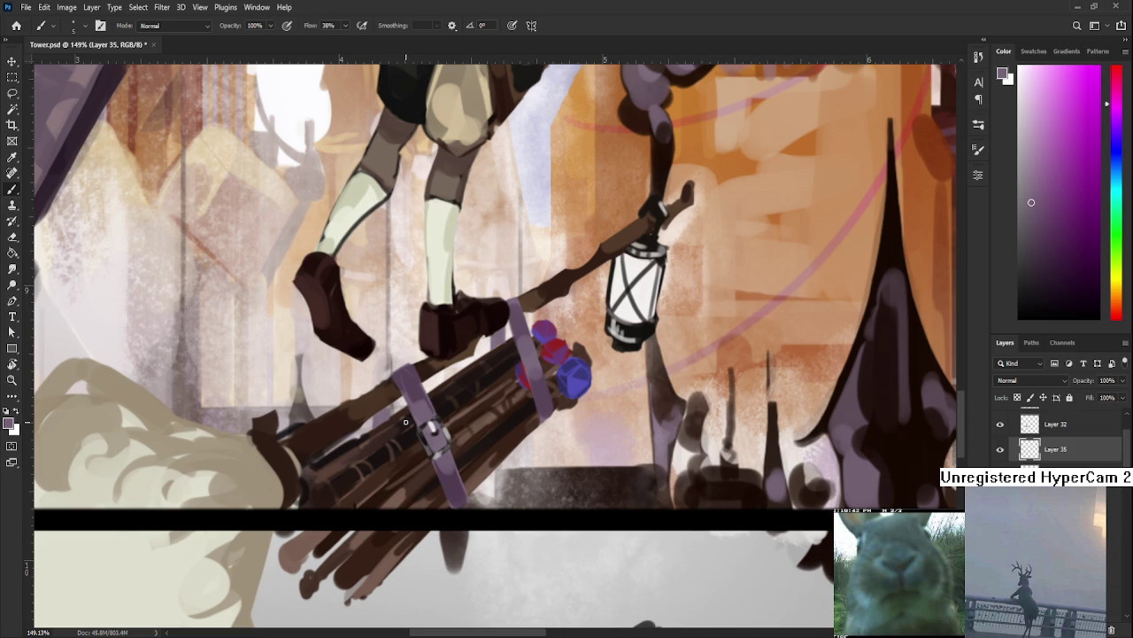
# Dab dark red-brown and dark purple shadows onto the buckle and strap.
pyautogui.keyDown('alt'); pyautogui.click(425, 430); pyautogui.keyUp('alt')
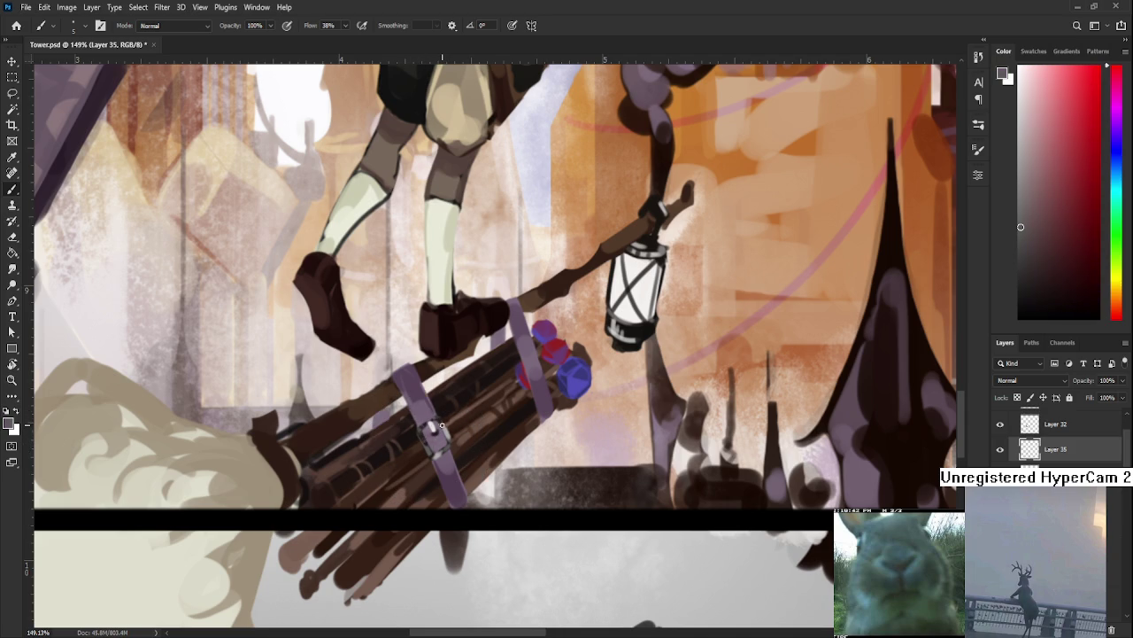
pyautogui.keyDown('alt'); pyautogui.click(444, 429); pyautogui.keyUp('alt')
pyautogui.keyDown('alt'); pyautogui.click(444, 437); pyautogui.keyUp('alt')
pyautogui.keyDown('alt'); pyautogui.click(436, 457); pyautogui.keyUp('alt')
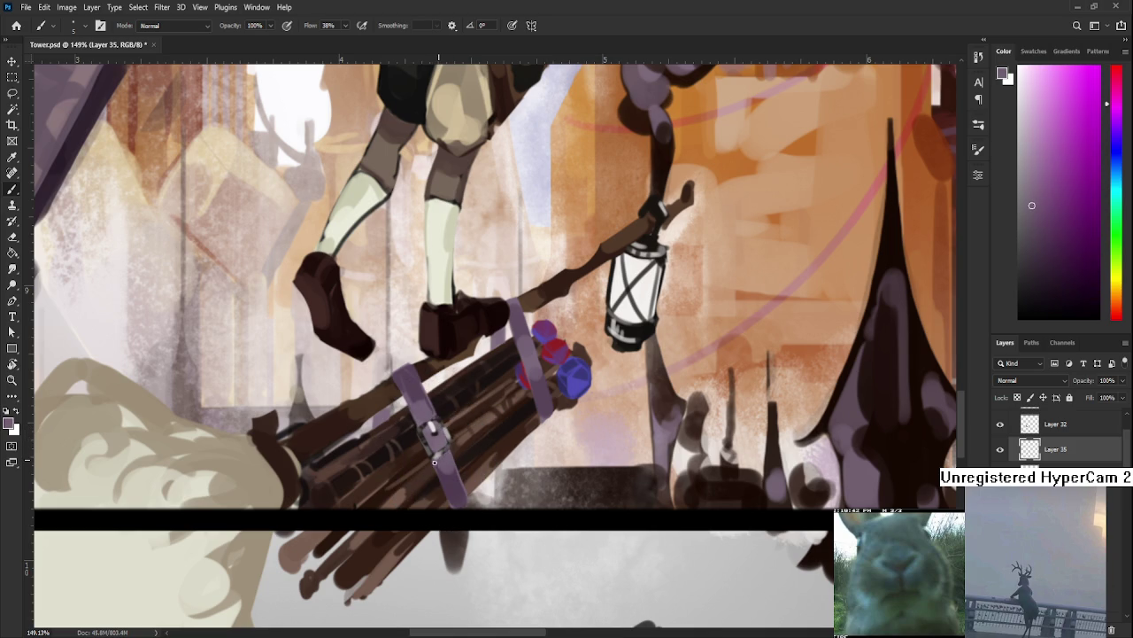
pyautogui.keyDown('alt'); pyautogui.click(448, 453); pyautogui.keyUp('alt')
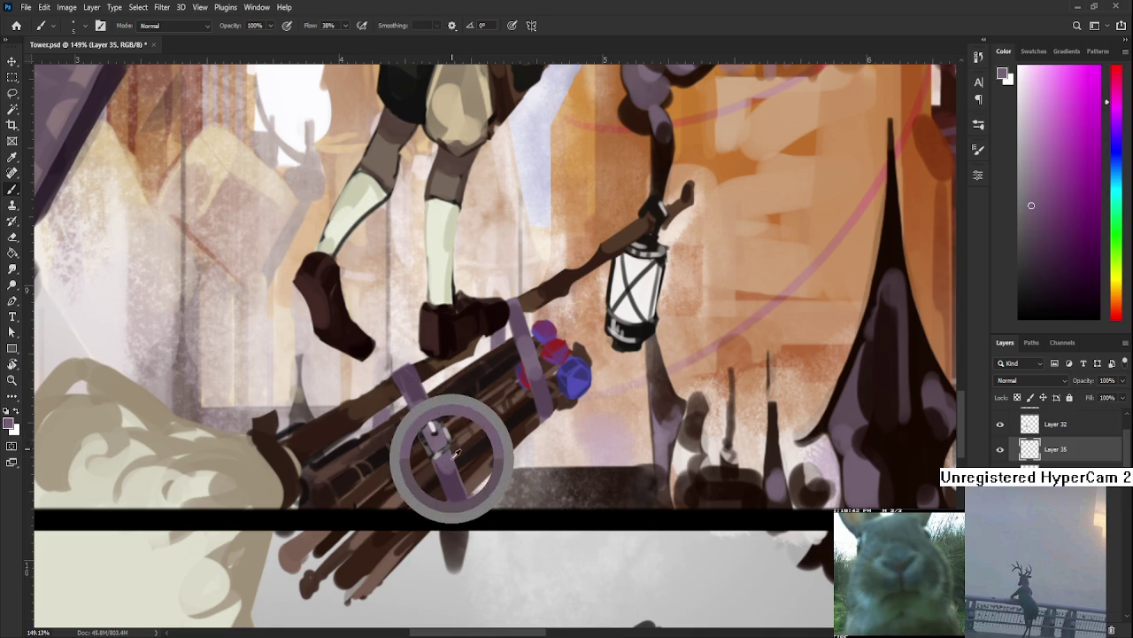
pyautogui.keyDown('alt'); pyautogui.click(435, 451); pyautogui.keyUp('alt')
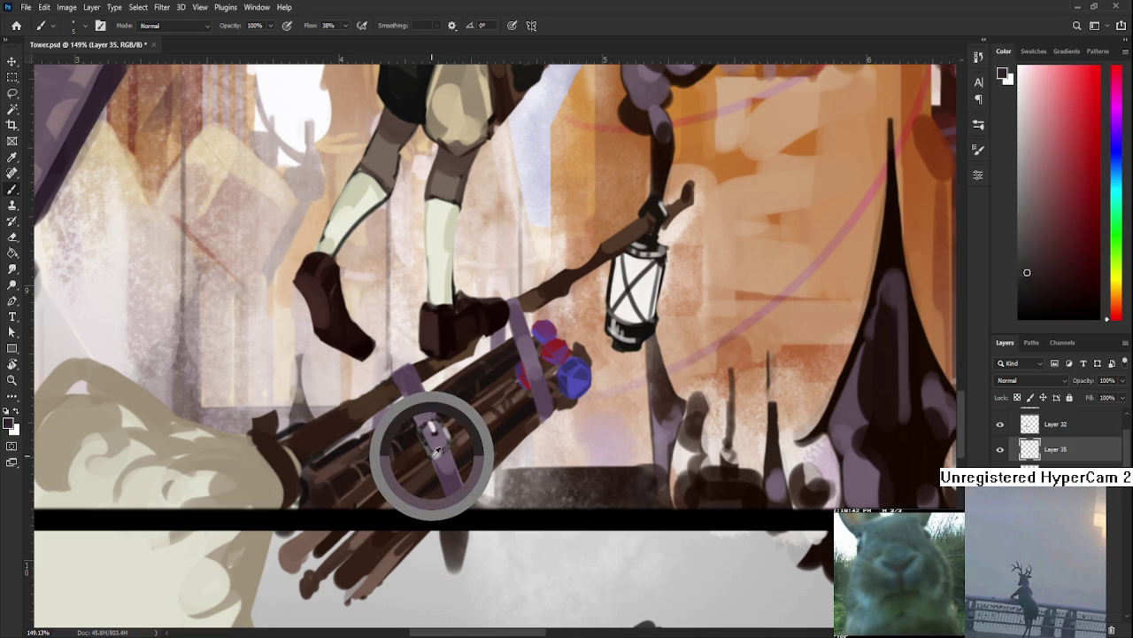
pyautogui.keyDown('alt'); pyautogui.click(434, 453); pyautogui.keyUp('alt')
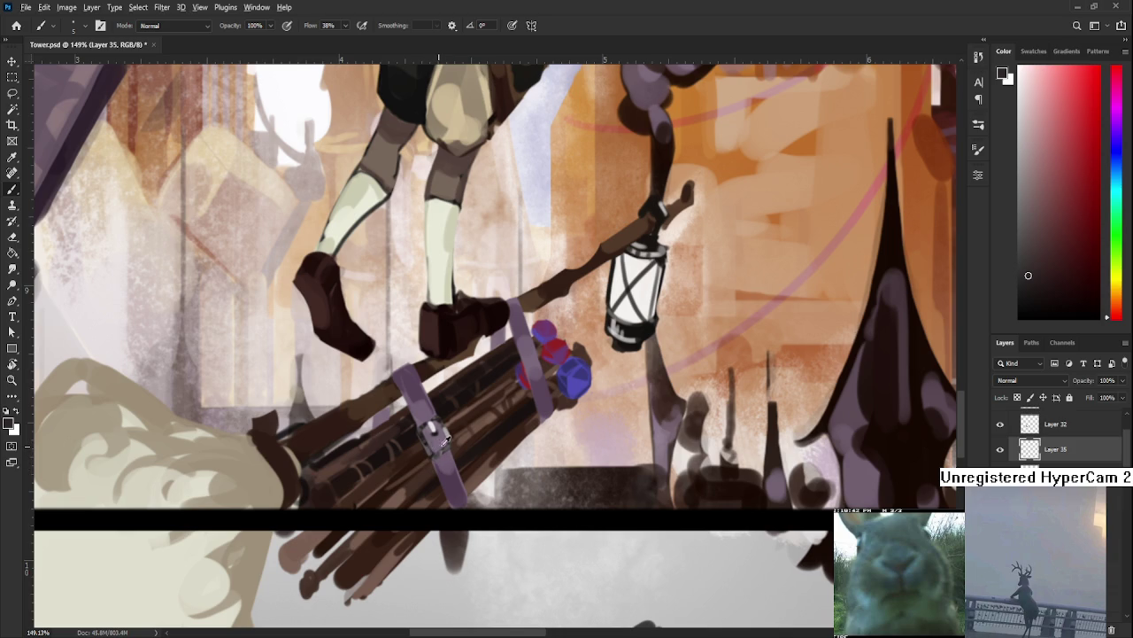
pyautogui.keyDown('alt'); pyautogui.click(435, 440); pyautogui.keyUp('alt')
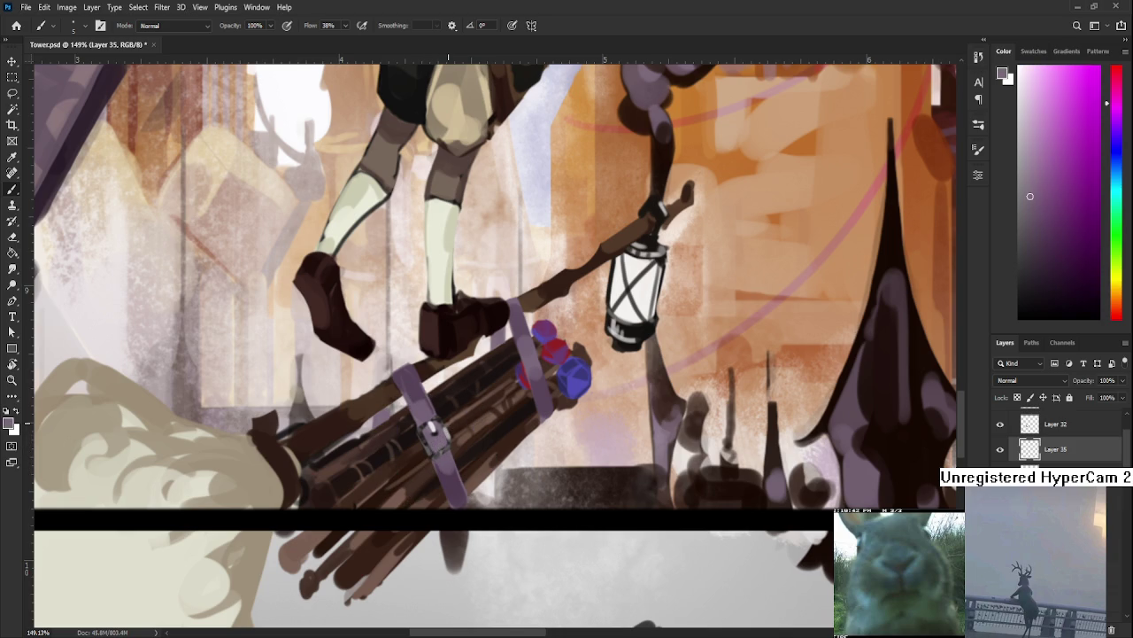
pyautogui.click(437, 421)
pyautogui.scroll(-2, 447, 471)
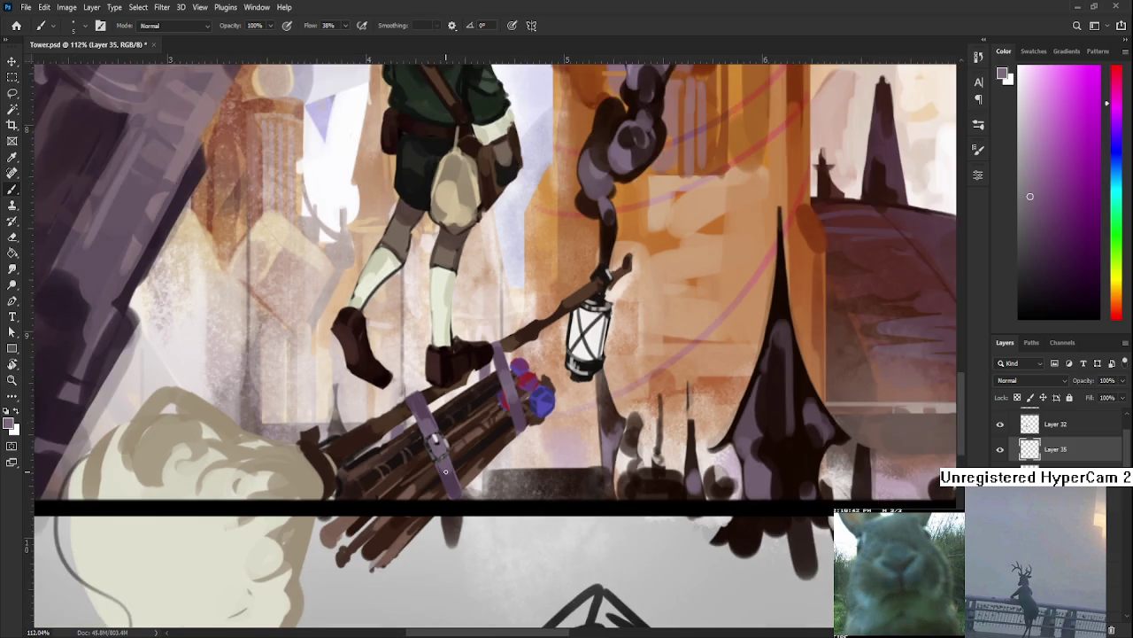
# Sample darker browns from the broom bristles and dab brown onto the bristles.
pyautogui.keyDown('alt'); pyautogui.click(485, 418); pyautogui.keyUp('alt')
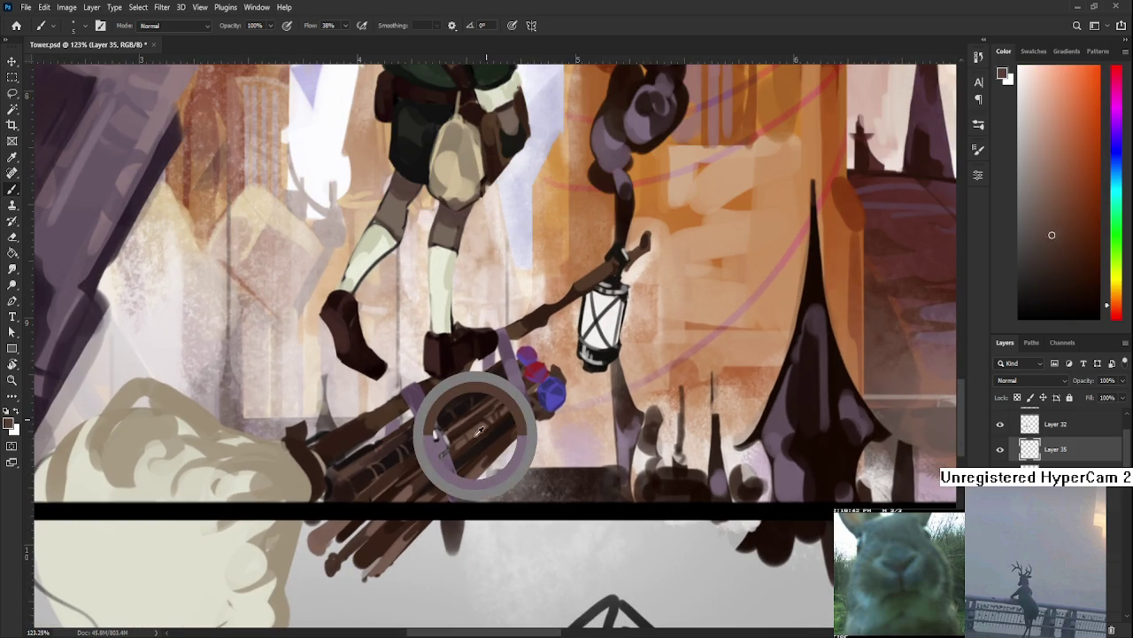
pyautogui.keyDown('alt'); pyautogui.click(483, 419); pyautogui.keyUp('alt')
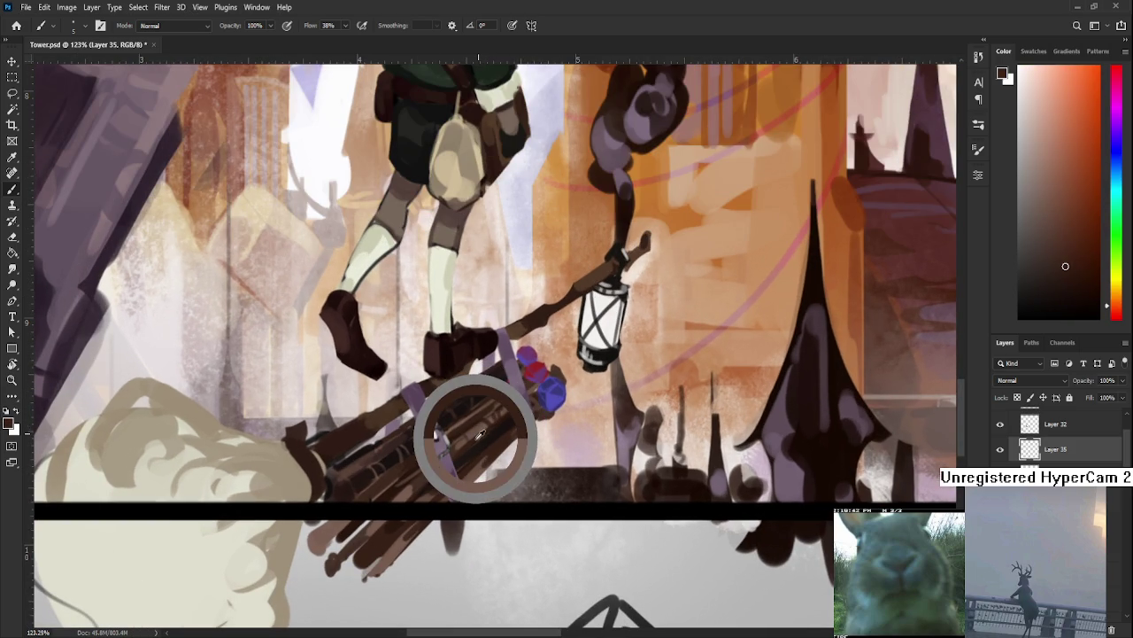
pyautogui.keyDown('alt'); pyautogui.click(475, 436); pyautogui.keyUp('alt')
pyautogui.keyDown('alt'); pyautogui.click(477, 431); pyautogui.keyUp('alt')
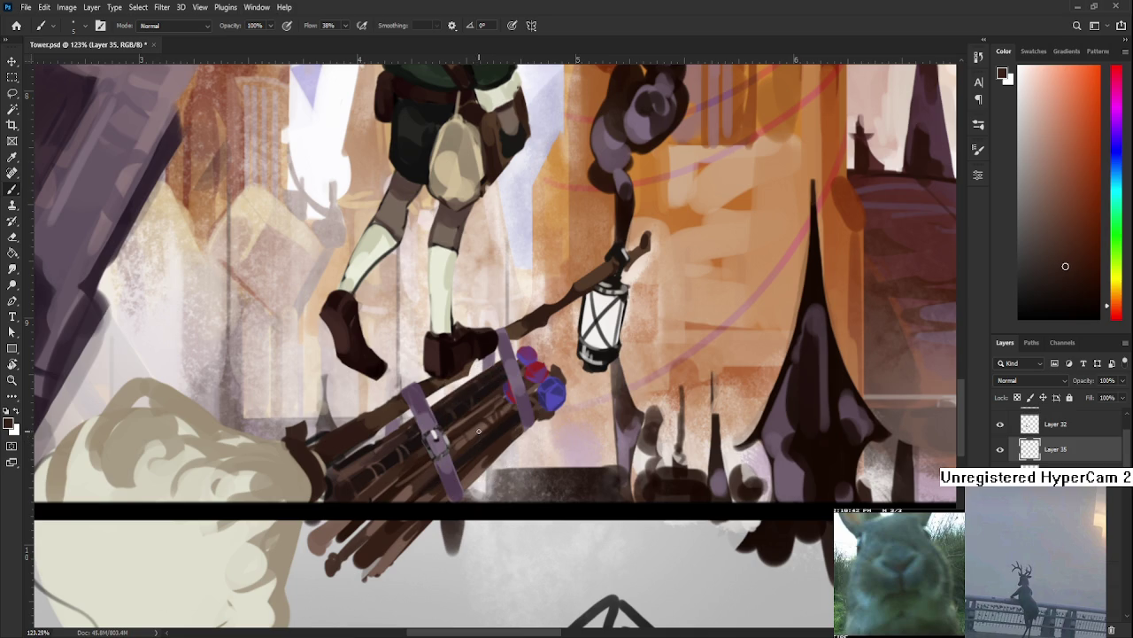
pyautogui.keyDown('alt'); pyautogui.click(471, 436); pyautogui.keyUp('alt')
pyautogui.keyDown('alt'); pyautogui.click(462, 443); pyautogui.keyUp('alt')
pyautogui.keyDown('alt'); pyautogui.click(458, 444); pyautogui.keyUp('alt')
pyautogui.keyDown('alt'); pyautogui.click(456, 446); pyautogui.keyUp('alt')
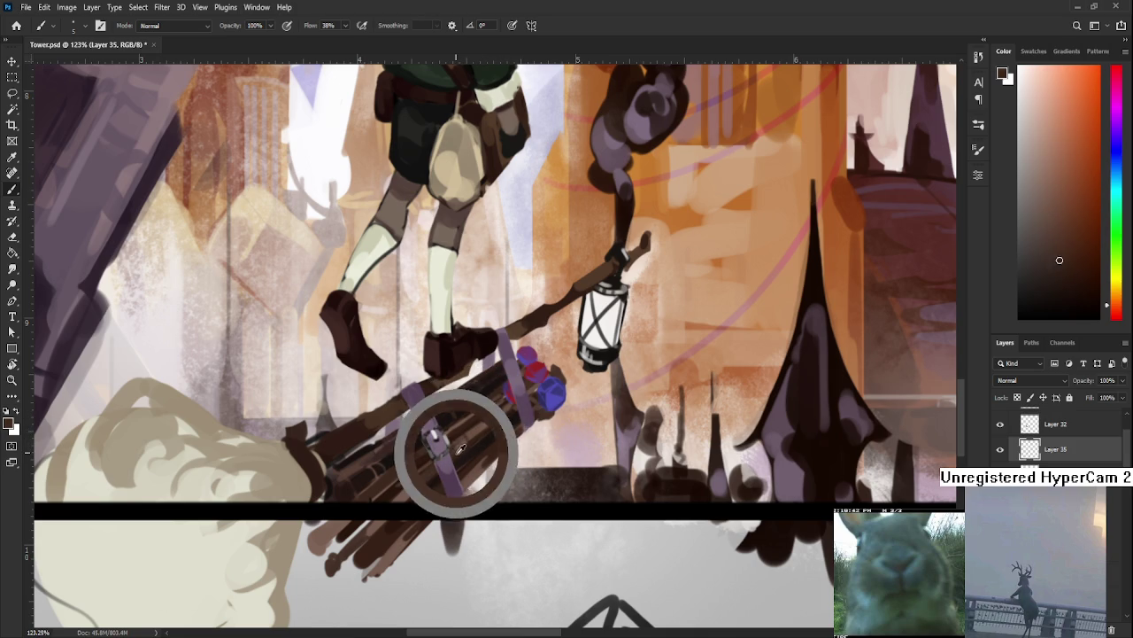
pyautogui.keyDown('alt'); pyautogui.click(456, 449); pyautogui.keyUp('alt')
pyautogui.keyDown('alt'); pyautogui.click(457, 451); pyautogui.keyUp('alt')
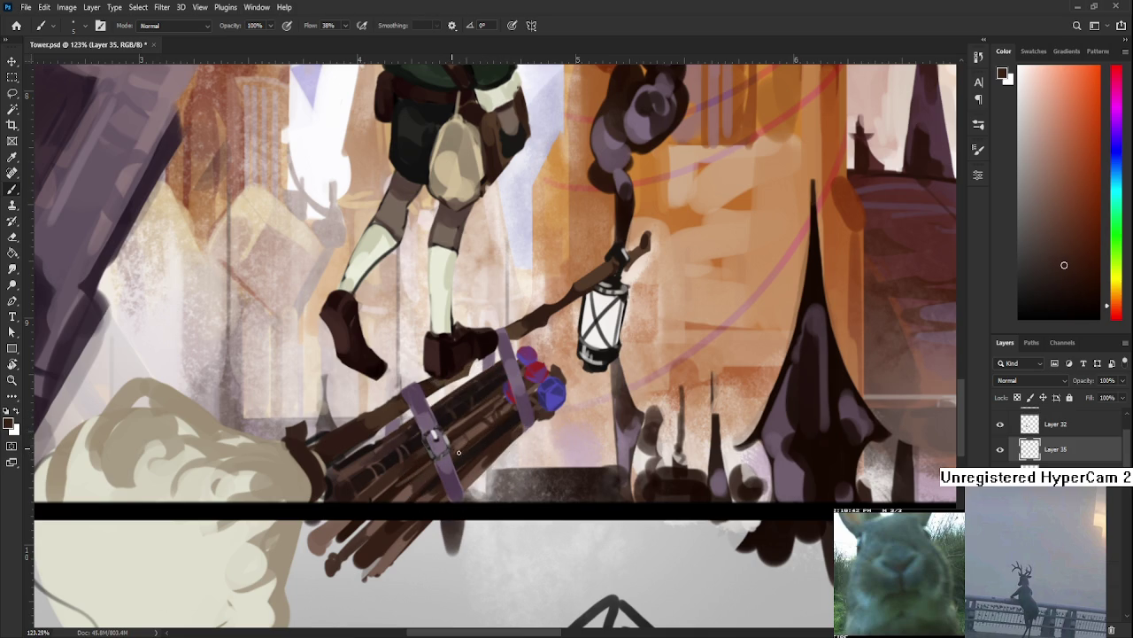
pyautogui.keyDown('alt'); pyautogui.click(473, 442); pyautogui.keyUp('alt')
# Resample lighter and darker bristle browns, settling on a darker broom brown.
pyautogui.keyDown('alt'); pyautogui.click(487, 428); pyautogui.keyUp('alt')
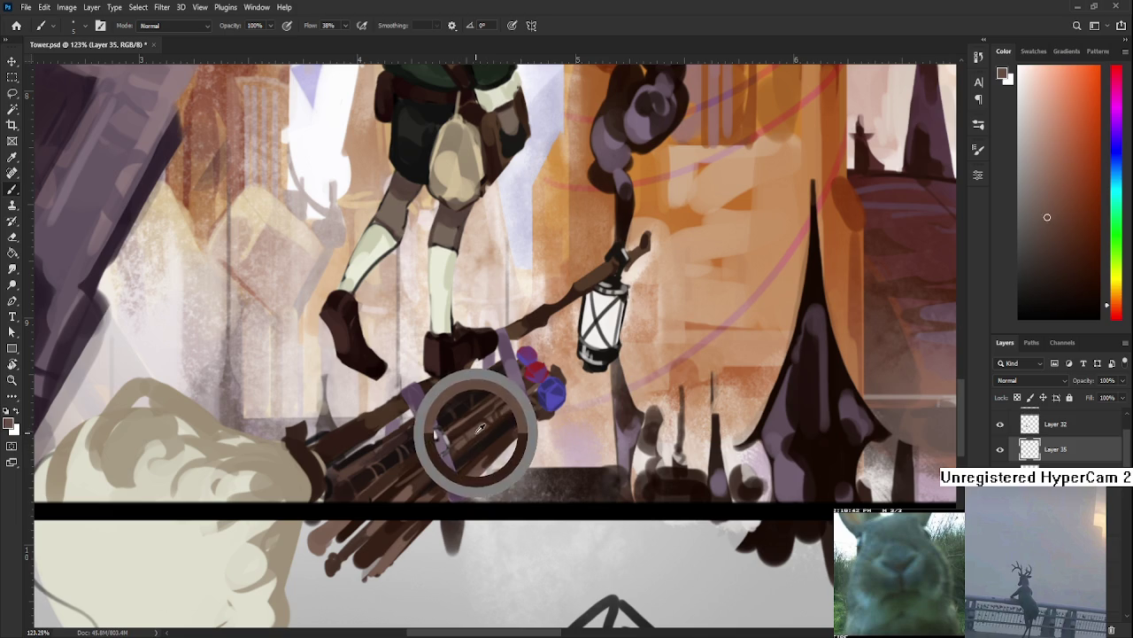
pyautogui.keyDown('alt'); pyautogui.click(456, 430); pyautogui.keyUp('alt')
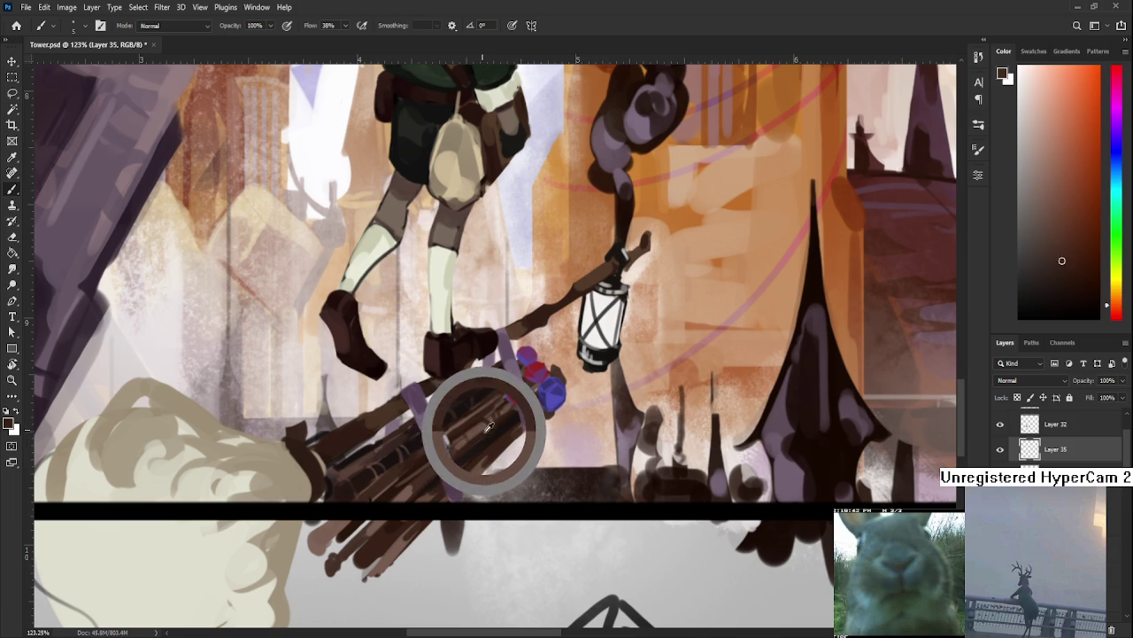
pyautogui.keyDown('alt'); pyautogui.click(510, 414); pyautogui.keyUp('alt')
pyautogui.keyDown('alt'); pyautogui.click(503, 416); pyautogui.keyUp('alt')
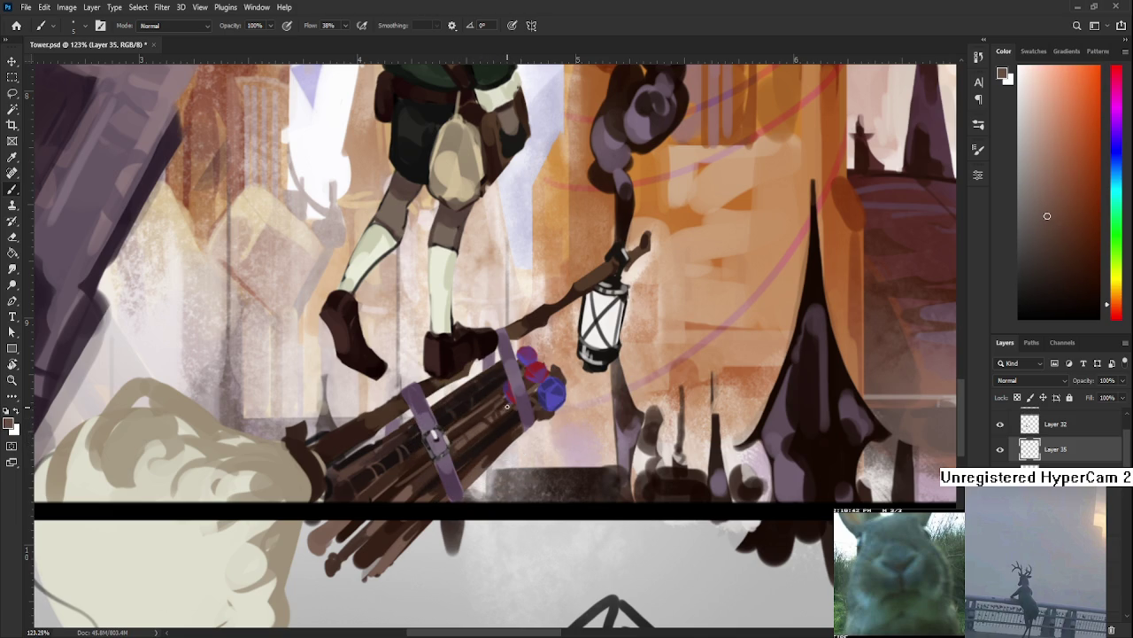
pyautogui.keyDown('alt'); pyautogui.click(503, 417); pyautogui.keyUp('alt')
pyautogui.keyDown('alt'); pyautogui.click(503, 418); pyautogui.keyUp('alt')
pyautogui.scroll(-3, 465, 272)
# Paint a white highlight, sampled from the lantern, onto the blue gem.
pyautogui.scroll(-3, 456, 288)
pyautogui.scroll(-3, 447, 305)
pyautogui.scroll(-2, 438, 320)
pyautogui.scroll(3, 436, 425)
pyautogui.scroll(4, 469, 425)
pyautogui.scroll(1, 523, 426)
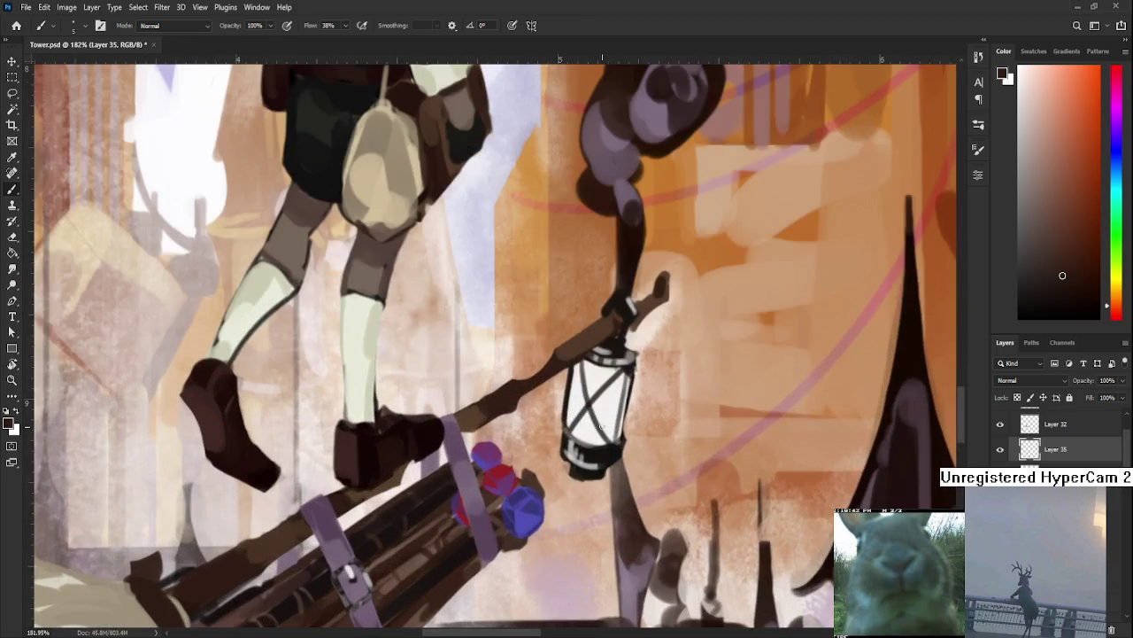
pyautogui.scroll(1, 561, 427)
pyautogui.keyDown('alt'); pyautogui.click(567, 398); pyautogui.keyUp('alt')
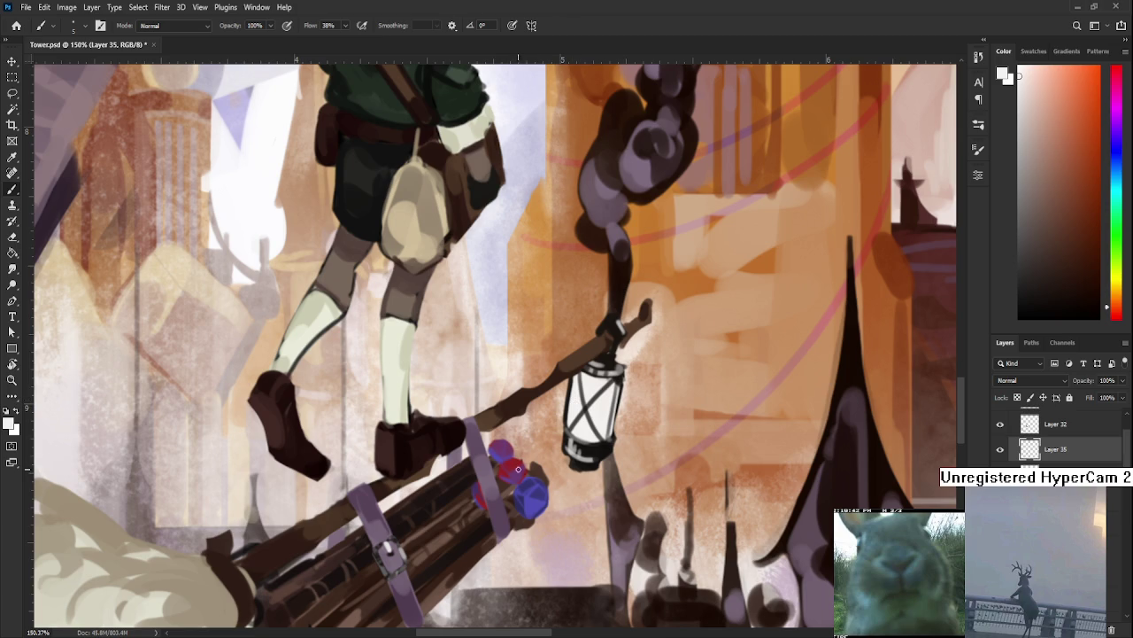
pyautogui.moveTo(542, 495); pyautogui.dragTo(543, 508)
# Resample dark red, purple and pale pink tones from the gems, ending on purple.
pyautogui.keyDown('alt'); pyautogui.click(512, 473); pyautogui.keyUp('alt')
pyautogui.keyDown('alt'); pyautogui.click(505, 470); pyautogui.keyUp('alt')
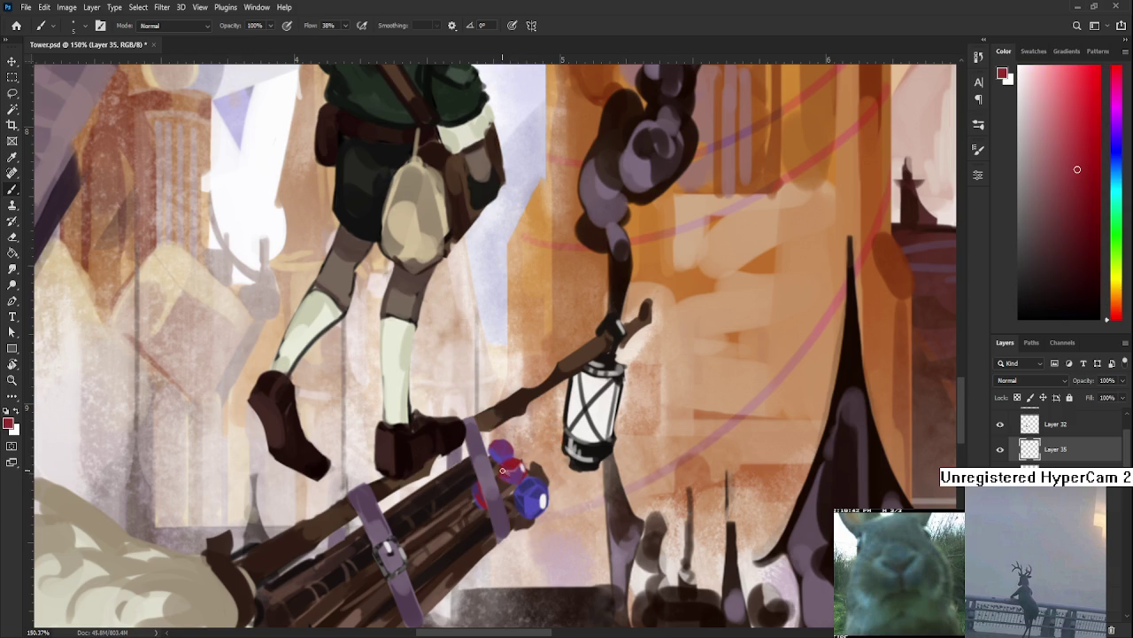
pyautogui.keyDown('alt'); pyautogui.click(509, 464); pyautogui.keyUp('alt')
pyautogui.keyDown('alt'); pyautogui.click(514, 459); pyautogui.keyUp('alt')
pyautogui.keyDown('alt'); pyautogui.click(517, 463); pyautogui.keyUp('alt')
pyautogui.keyDown('alt'); pyautogui.click(519, 467); pyautogui.keyUp('alt')
pyautogui.keyDown('alt'); pyautogui.click(513, 472); pyautogui.keyUp('alt')
pyautogui.keyDown('alt'); pyautogui.click(512, 473); pyautogui.keyUp('alt')
pyautogui.keyDown('alt'); pyautogui.click(515, 471); pyautogui.keyUp('alt')
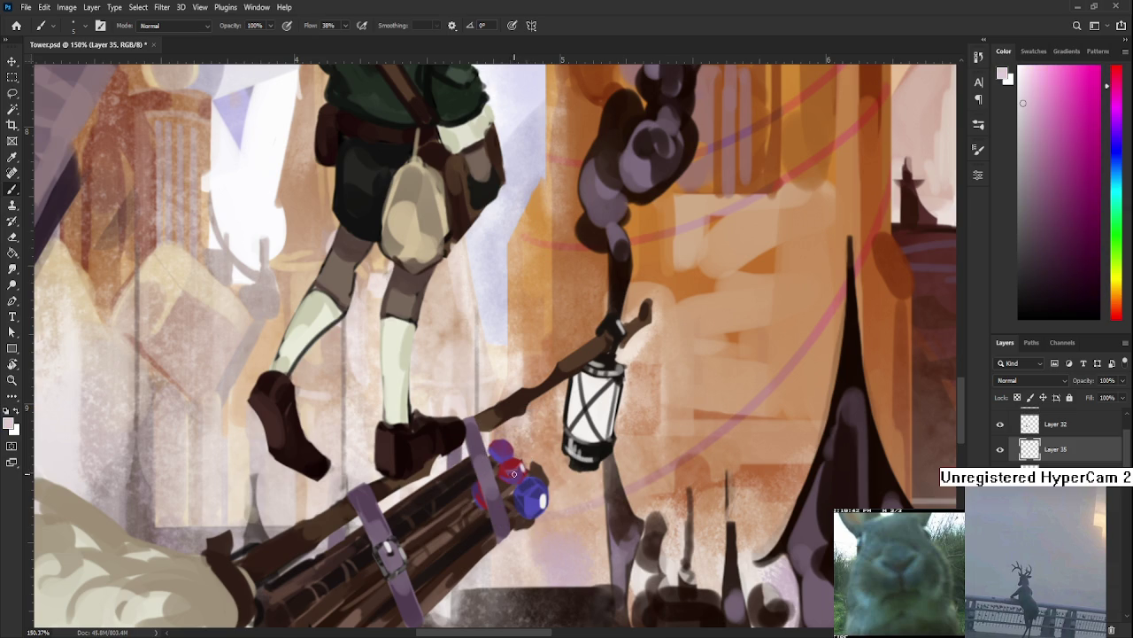
pyautogui.keyDown('alt'); pyautogui.click(511, 475); pyautogui.keyUp('alt')
# Toggle the grayscale preview on and off to check the painting's values.
pyautogui.scroll(-3, 507, 457)
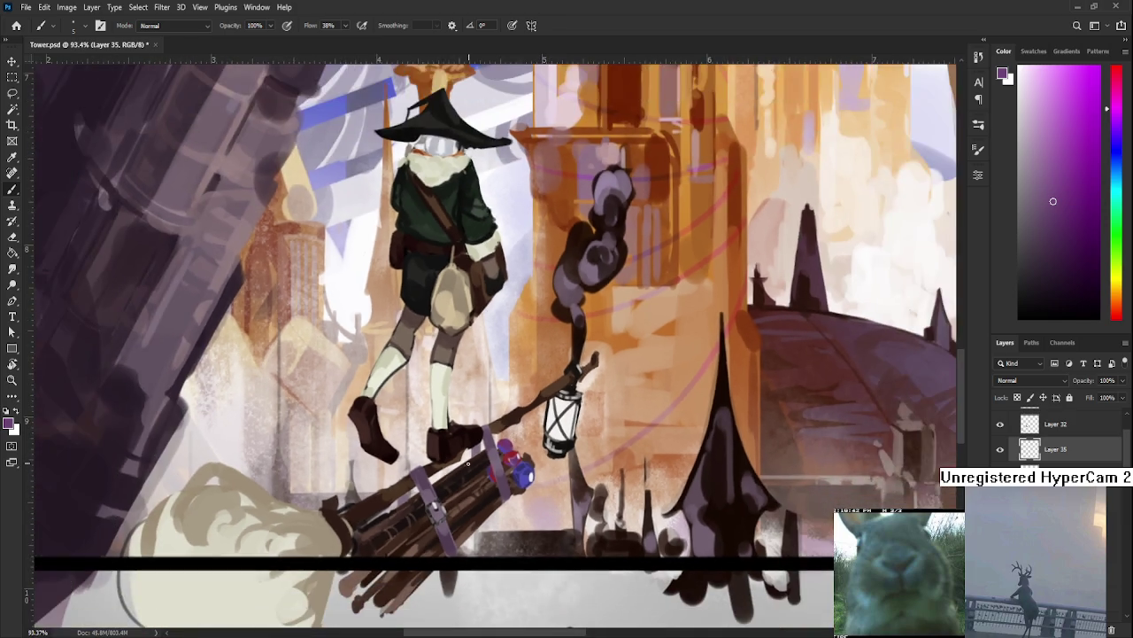
pyautogui.scroll(2, 431, 523)
pyautogui.scroll(-5, 427, 518)
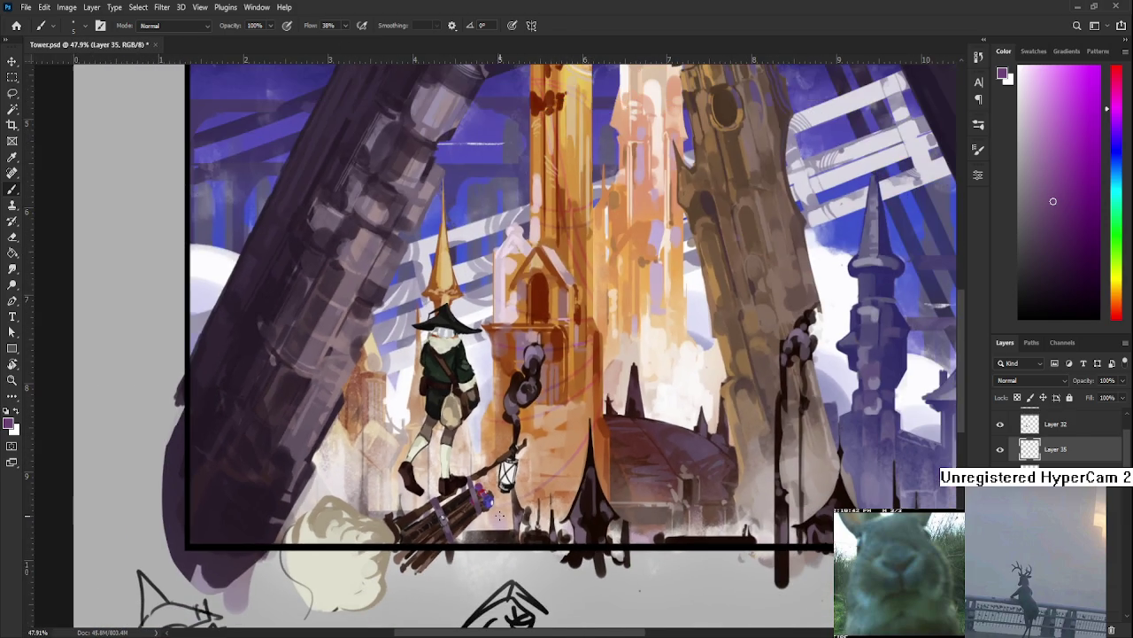
pyautogui.scroll(2, 1054, 438)
pyautogui.click(1000, 435)
pyautogui.click(998, 437)
# Zoom in on the lower strap's buckle and repaint it in lighter grey.
pyautogui.scroll(-2, 461, 496)
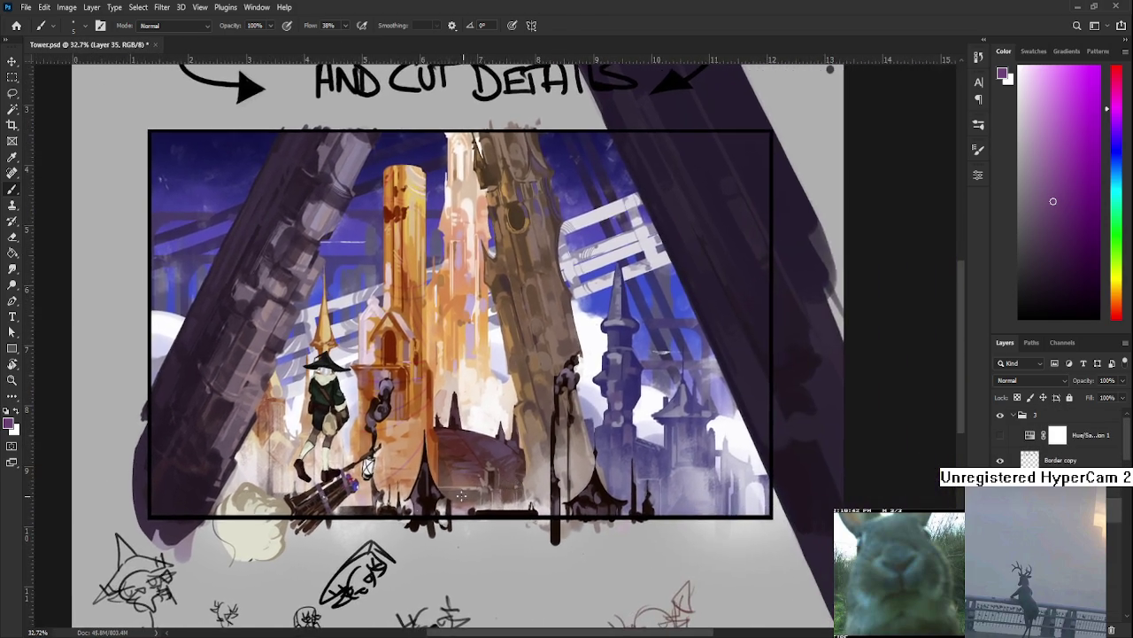
pyautogui.scroll(2, 461, 495)
pyautogui.scroll(1, 443, 494)
pyautogui.scroll(2, 389, 491)
pyautogui.scroll(2, 334, 487)
pyautogui.scroll(2, 334, 487)
pyautogui.keyDown('alt'); pyautogui.click(354, 471); pyautogui.keyUp('alt')
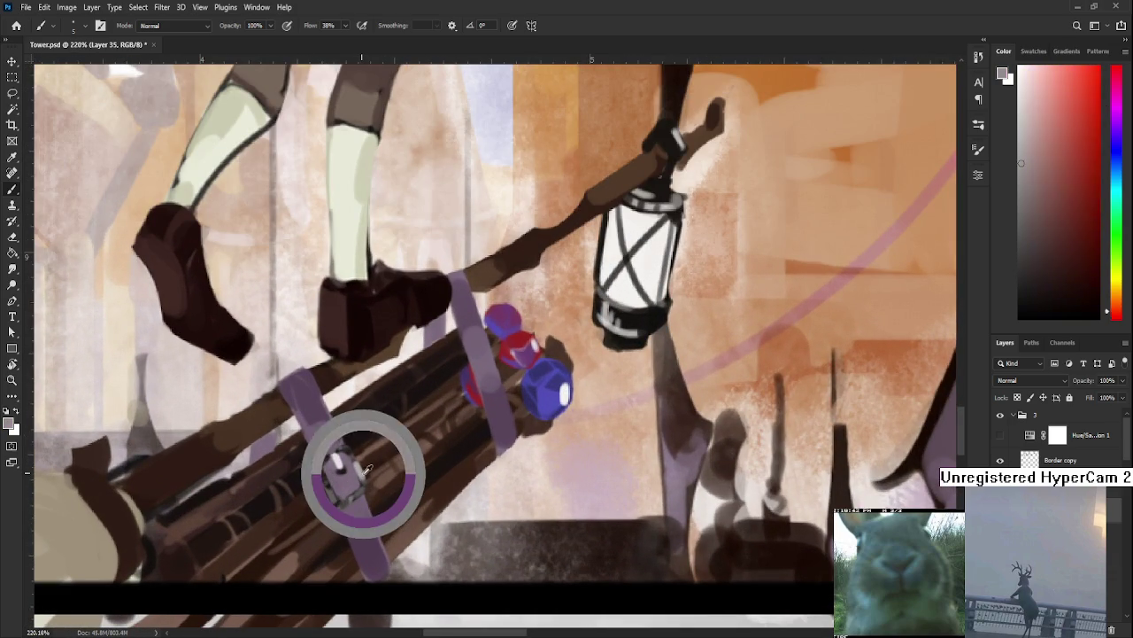
pyautogui.scroll(2, 367, 487)
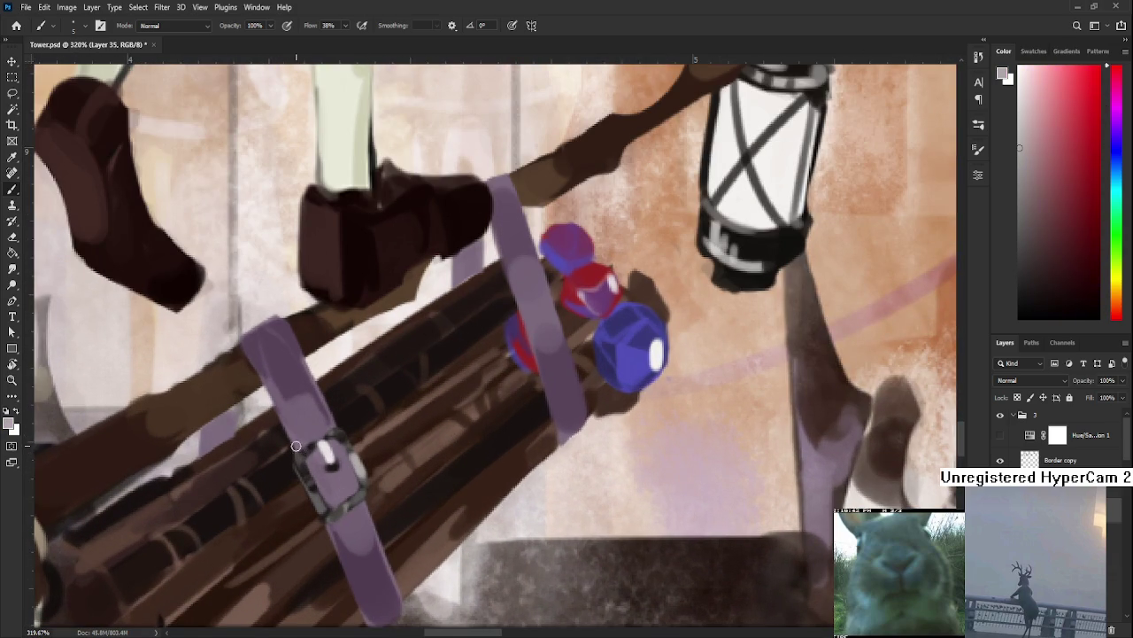
pyautogui.moveTo(300, 459)
pyautogui.mouseDown()
pyautogui.moveTo(329, 521)
pyautogui.moveTo(307, 449)
pyautogui.moveTo(344, 432)
pyautogui.moveTo(359, 459)
pyautogui.moveTo(340, 435)
pyautogui.moveTo(358, 458)
pyautogui.moveTo(342, 513)
pyautogui.moveTo(352, 459)
pyautogui.mouseUp()
# Pick a darker tone and cover the light patch on the buckle's lower-right edge.
pyautogui.keyDown('alt'); pyautogui.click(363, 482); pyautogui.keyUp('alt')
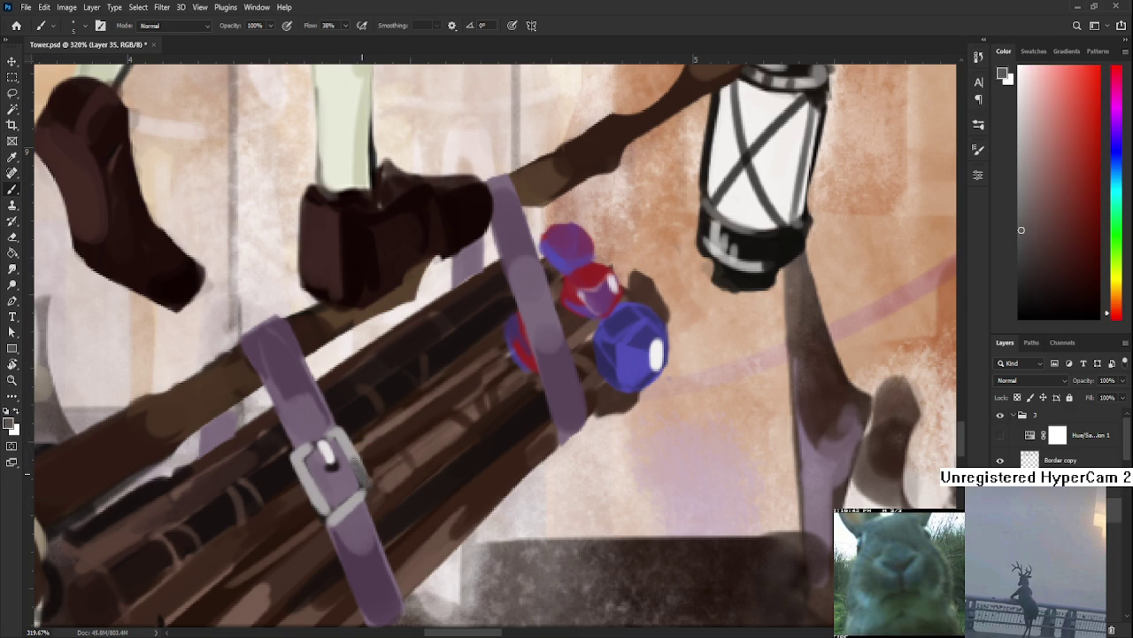
pyautogui.moveTo(359, 497); pyautogui.dragTo(347, 512)
pyautogui.scroll(-5, 398, 353)
pyautogui.scroll(-4, 397, 353)
pyautogui.scroll(-2, 397, 353)
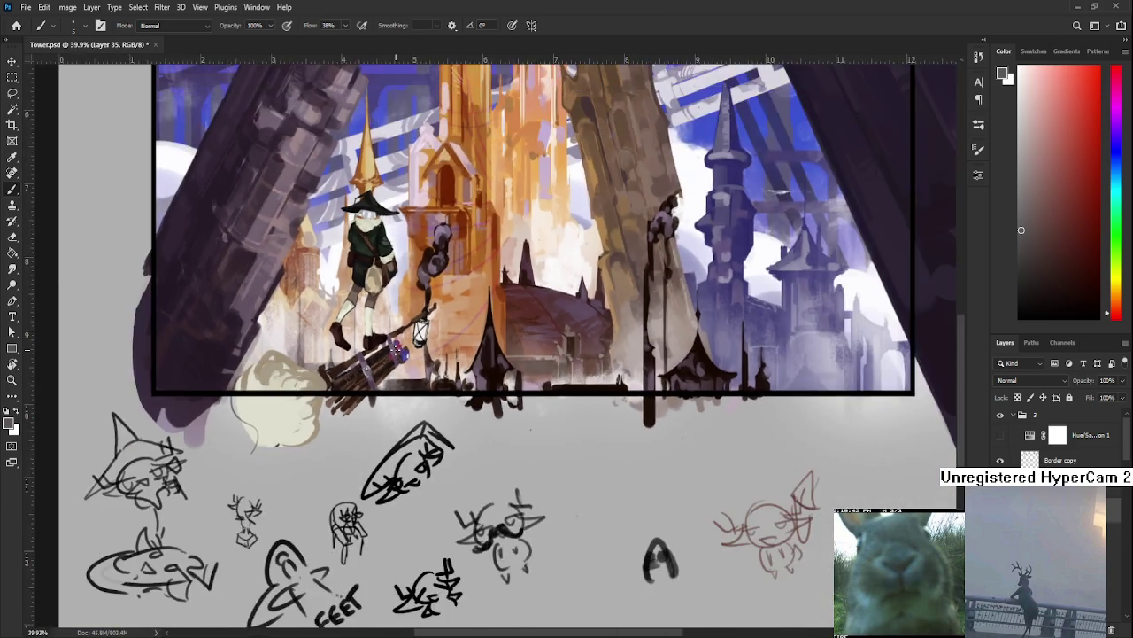
pyautogui.scroll(4, 372, 363)
pyautogui.scroll(3, 337, 380)
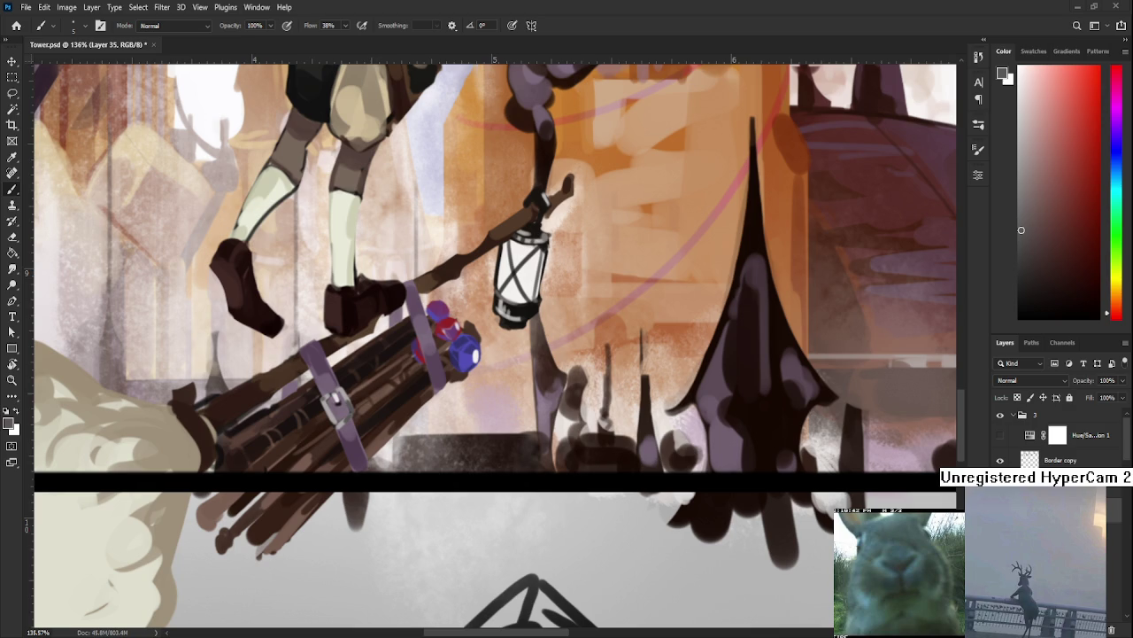
# Centre the view on the buckle and sample its light grey, the dark reds and the strap's purple.
pyautogui.scroll(-3, 430, 460)
pyautogui.scroll(1, 430, 460)
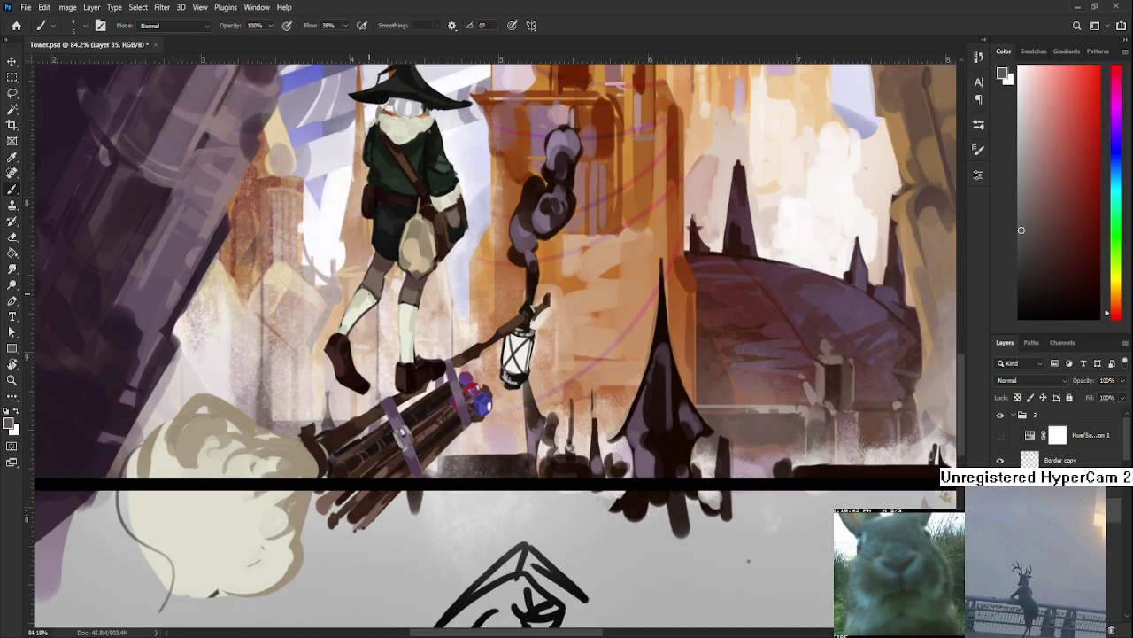
pyautogui.scroll(2, 401, 434)
pyautogui.scroll(2, 401, 434)
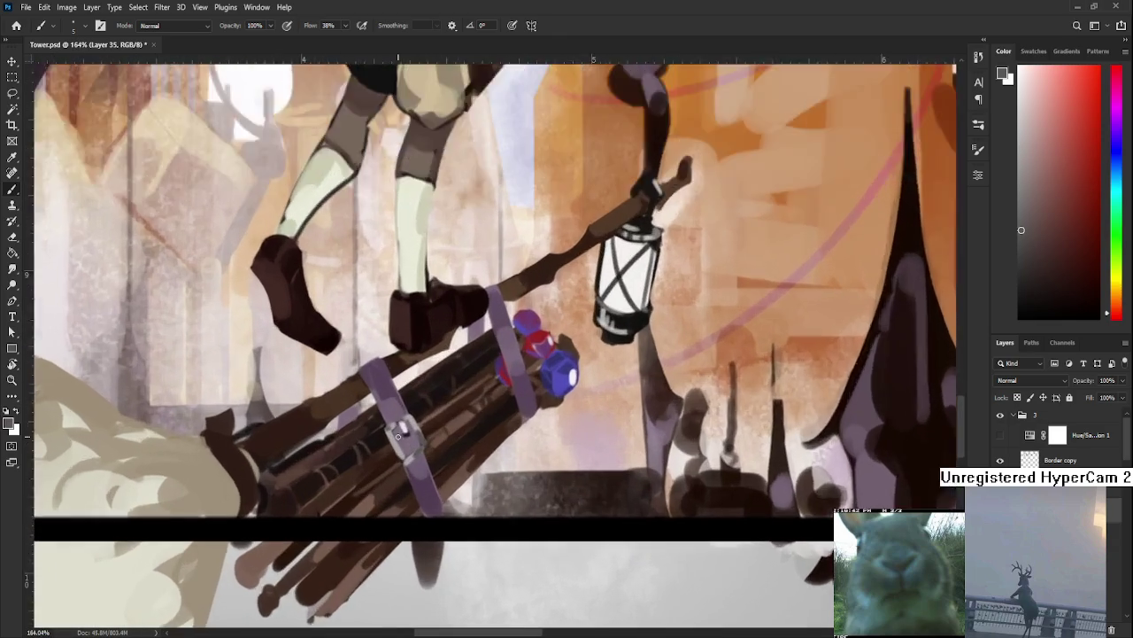
pyautogui.scroll(1, 401, 434)
pyautogui.moveTo(440, 405); pyautogui.dragTo(428, 460)
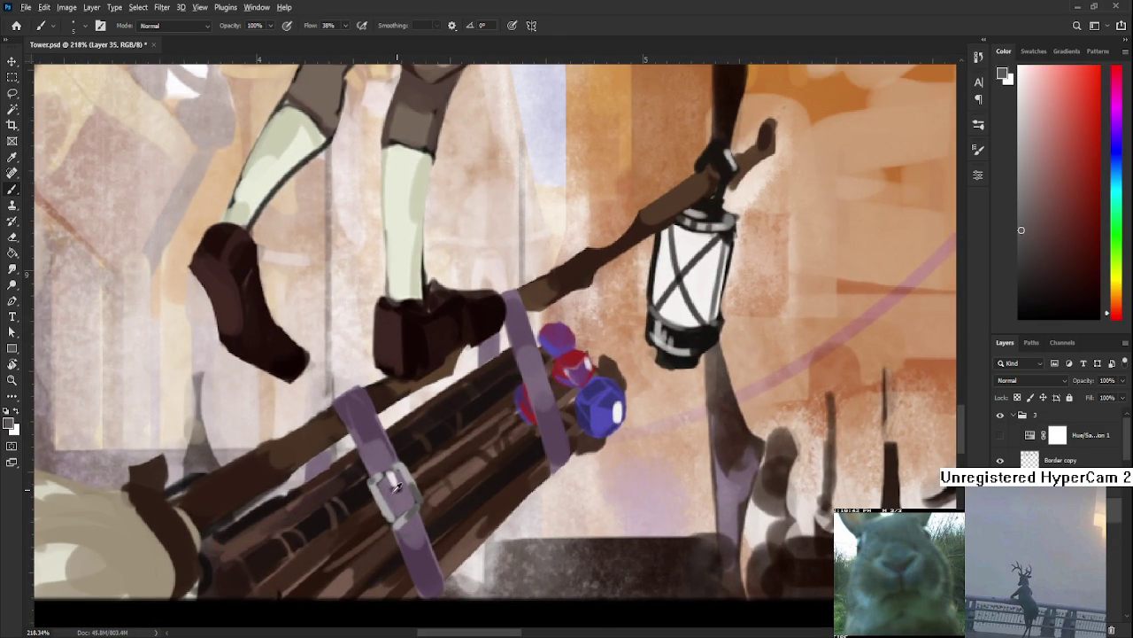
pyautogui.keyDown('alt'); pyautogui.click(403, 487); pyautogui.keyUp('alt')
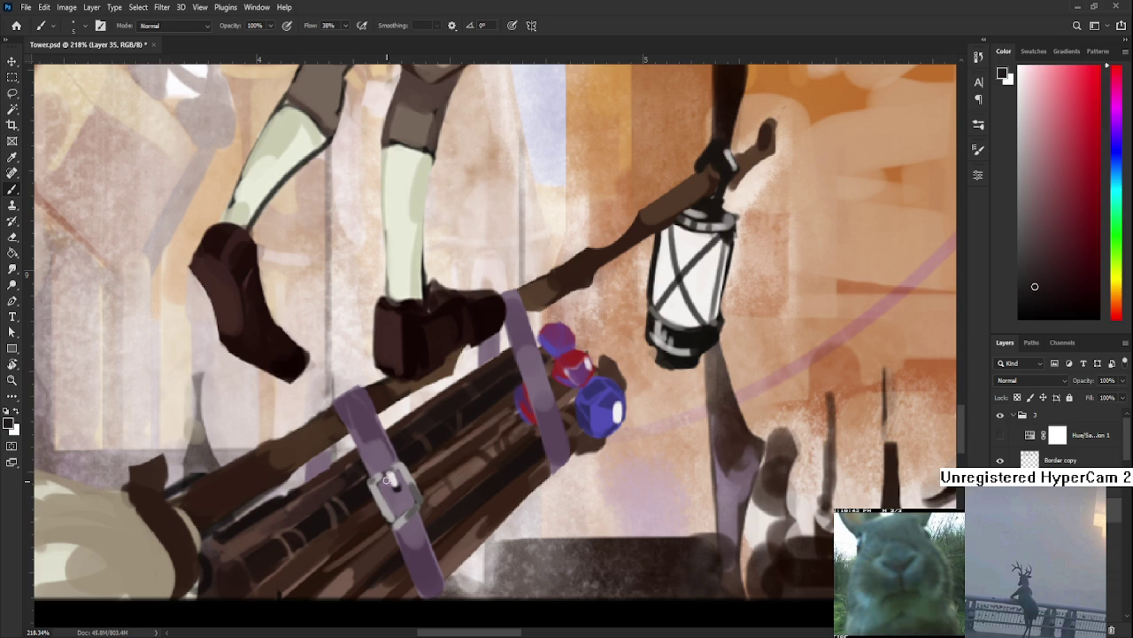
pyautogui.keyDown('alt'); pyautogui.click(400, 492); pyautogui.keyUp('alt')
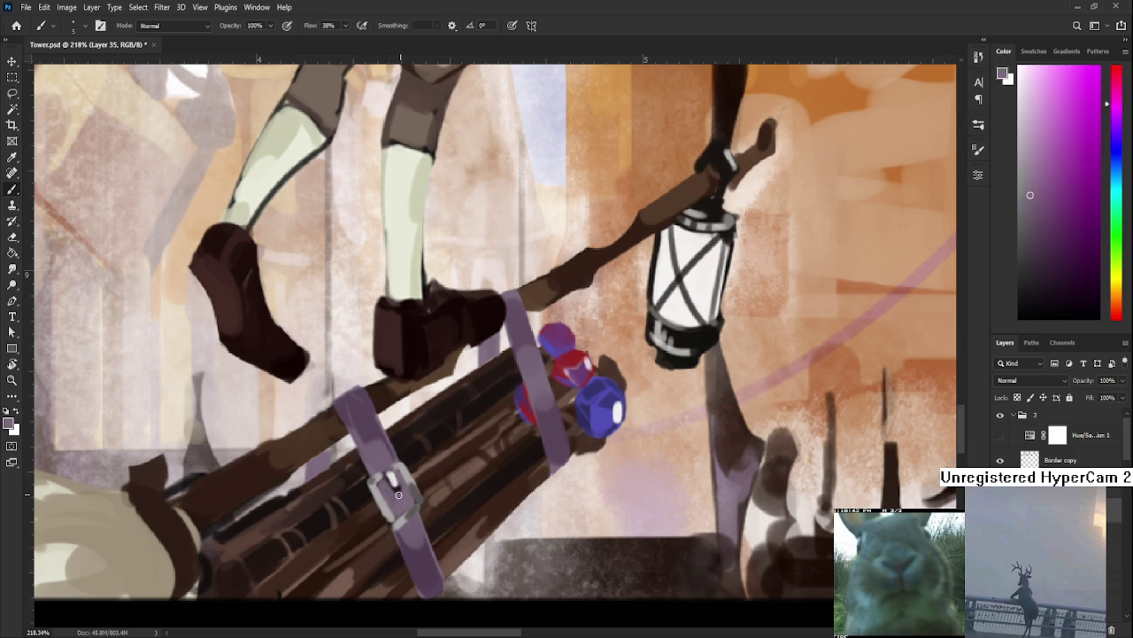
pyautogui.keyDown('alt'); pyautogui.click(396, 489); pyautogui.keyUp('alt')
pyautogui.keyDown('alt'); pyautogui.click(395, 478); pyautogui.keyUp('alt')
pyautogui.keyDown('alt'); pyautogui.click(396, 482); pyautogui.keyUp('alt')
pyautogui.keyDown('alt'); pyautogui.click(410, 498); pyautogui.keyUp('alt')
# Brush a light metal buckle onto the upper strap beside the gems.
pyautogui.scroll(-1, 410, 487)
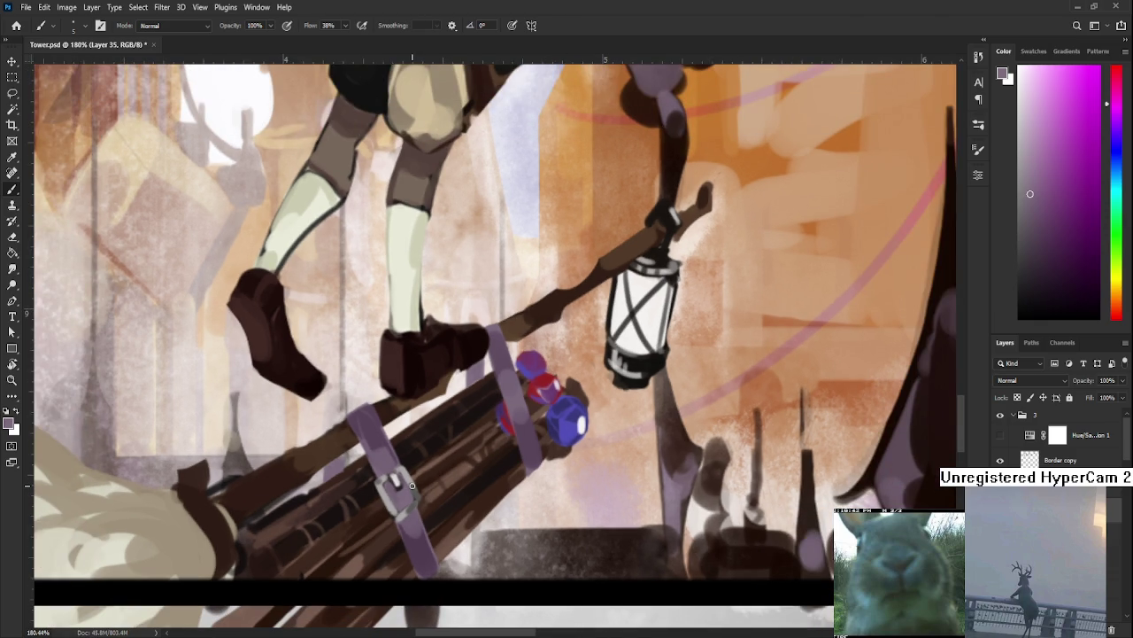
pyautogui.moveTo(412, 485); pyautogui.dragTo(355, 521)
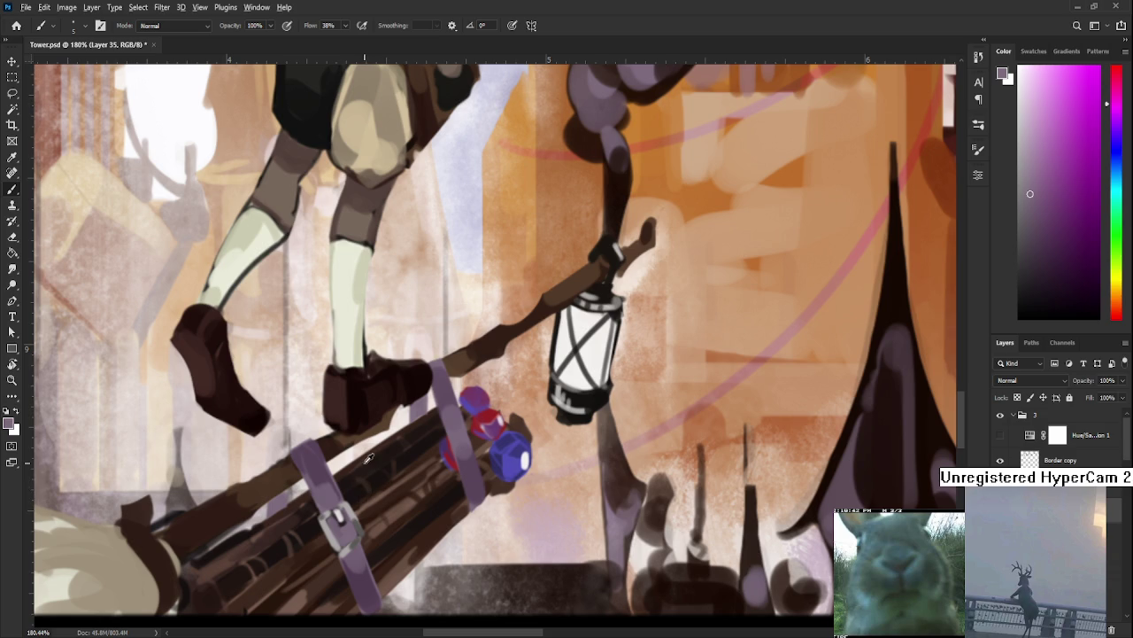
pyautogui.keyDown('alt'); pyautogui.click(354, 502); pyautogui.keyUp('alt')
pyautogui.moveTo(345, 522); pyautogui.dragTo(347, 521)
pyautogui.moveTo(440, 425)
pyautogui.mouseDown()
pyautogui.moveTo(447, 446)
pyautogui.moveTo(462, 432)
pyautogui.mouseUp()
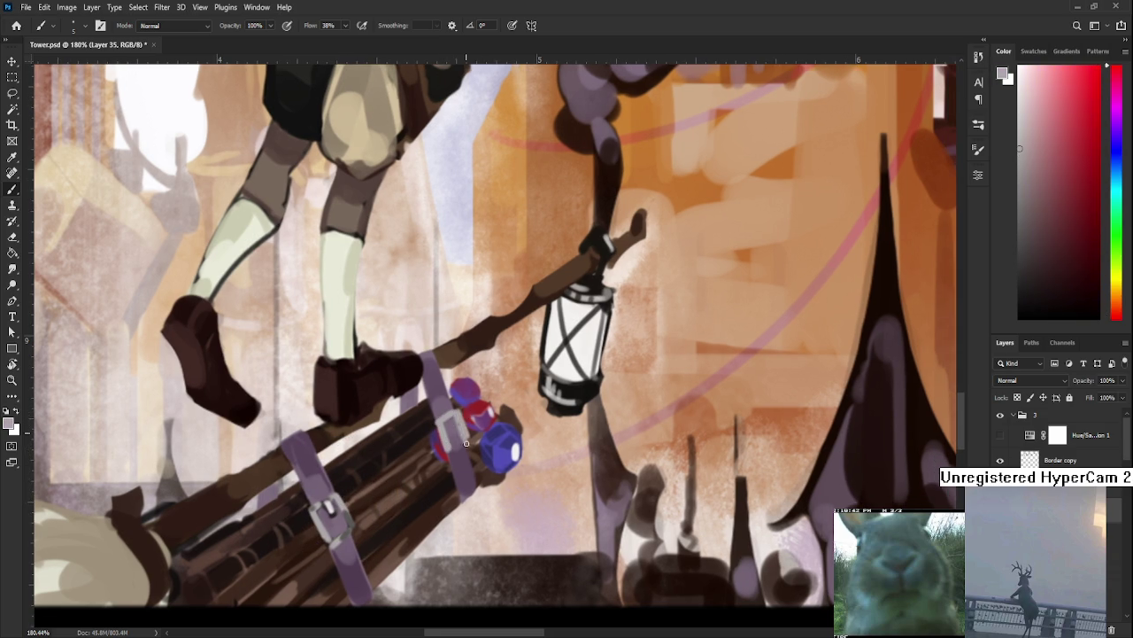
pyautogui.keyDown('alt'); pyautogui.click(454, 434); pyautogui.keyUp('alt')
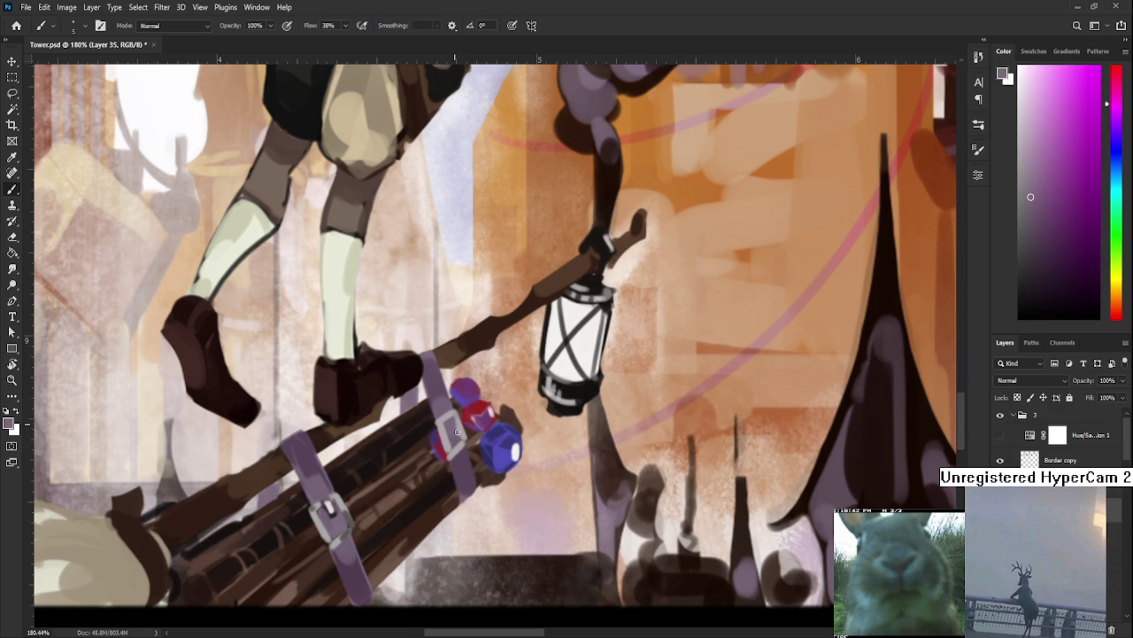
pyautogui.keyDown('alt'); pyautogui.click(442, 421); pyautogui.keyUp('alt')
pyautogui.keyDown('alt'); pyautogui.click(448, 432); pyautogui.keyUp('alt')
pyautogui.keyDown('alt'); pyautogui.click(440, 428); pyautogui.keyUp('alt')
# Brighten and define the lower strap's buckle with a lighter sampled tone.
pyautogui.keyDown('alt'); pyautogui.click(328, 514); pyautogui.keyUp('alt')
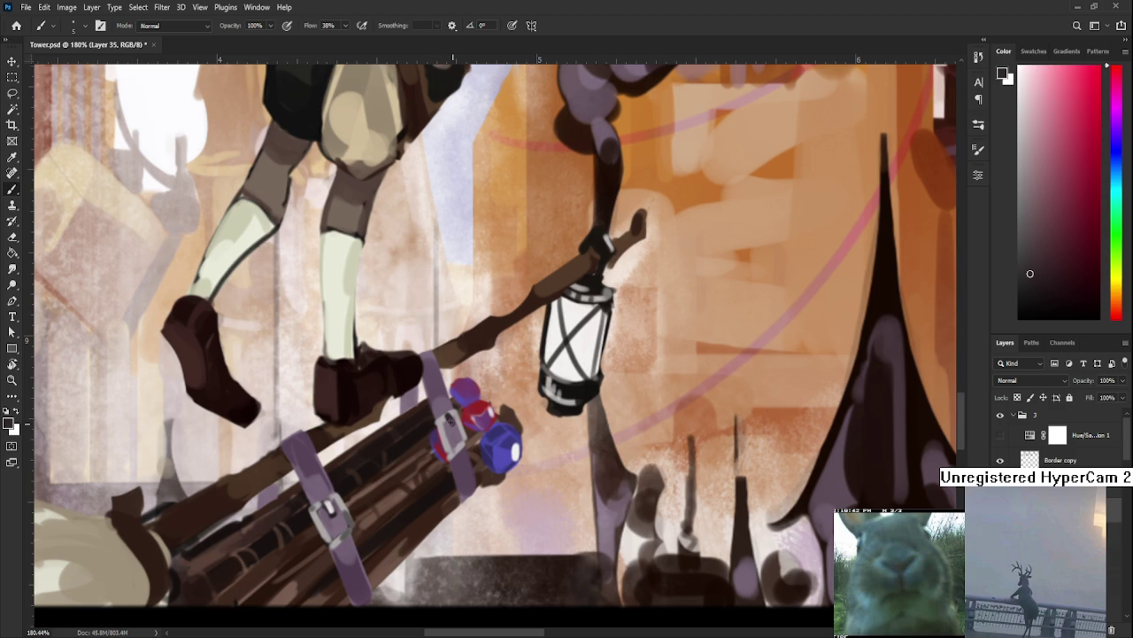
pyautogui.keyDown('alt'); pyautogui.click(326, 518); pyautogui.keyUp('alt')
pyautogui.moveTo(446, 437); pyautogui.dragTo(454, 457)
pyautogui.keyDown('alt'); pyautogui.click(345, 529); pyautogui.keyUp('alt')
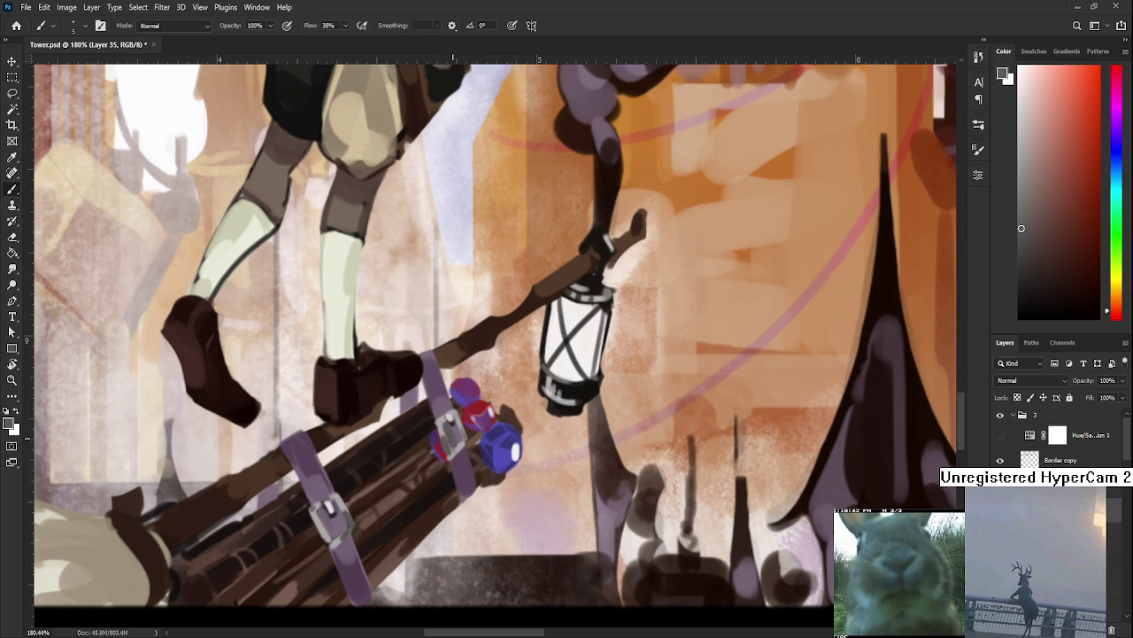
pyautogui.keyDown('alt'); pyautogui.click(458, 426); pyautogui.keyUp('alt')
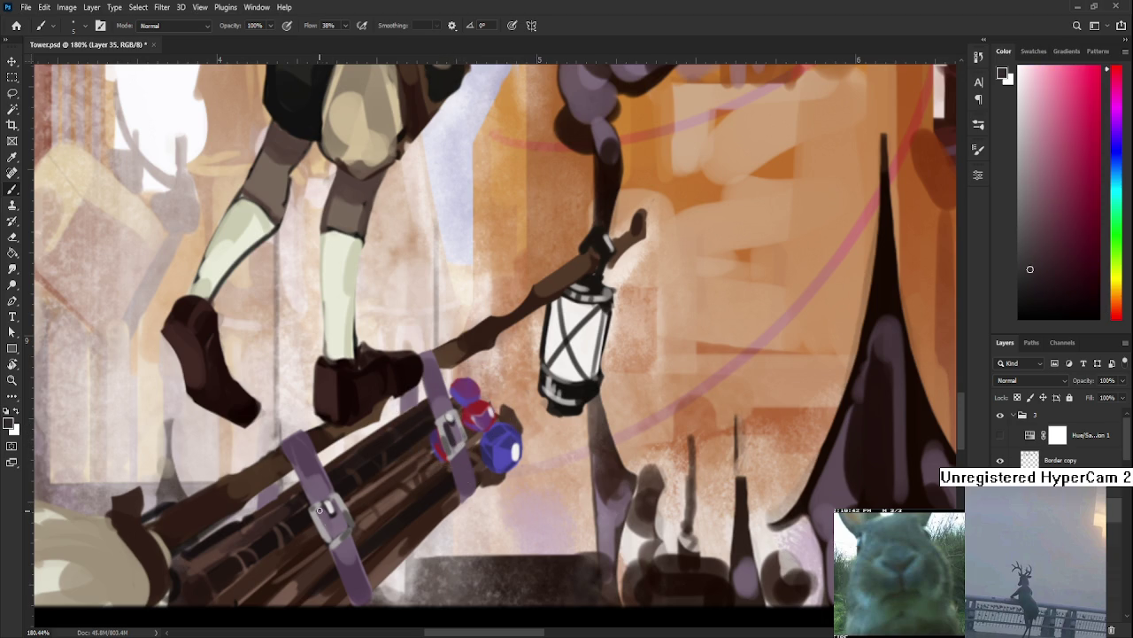
pyautogui.moveTo(492, 540); pyautogui.dragTo(461, 398)
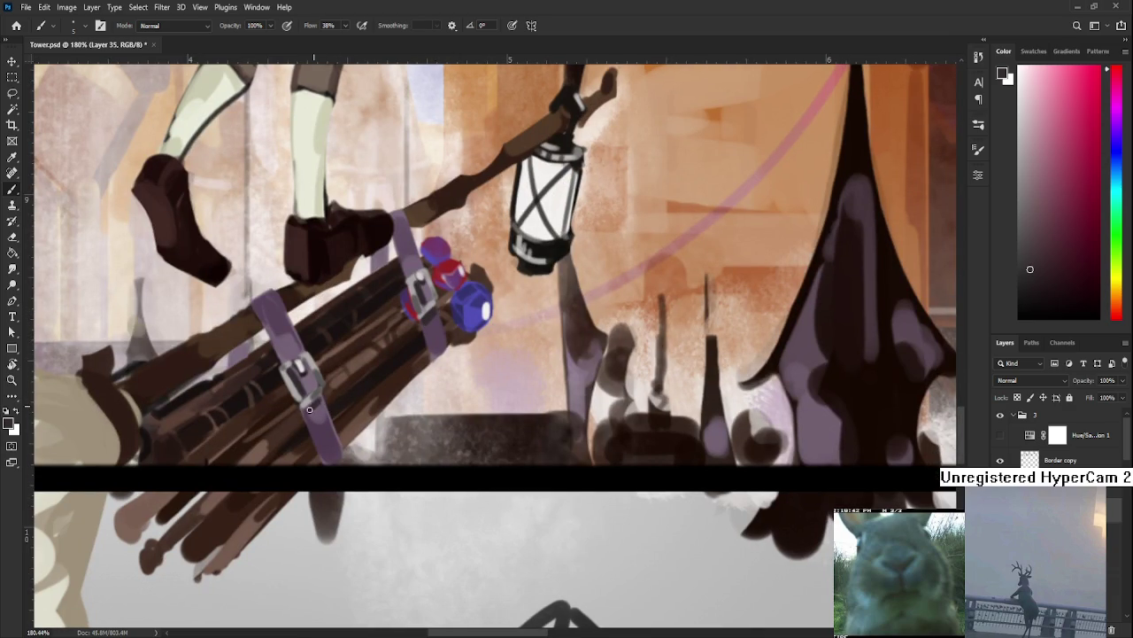
pyautogui.scroll(-2, 349, 545)
pyautogui.scroll(-2, 365, 547)
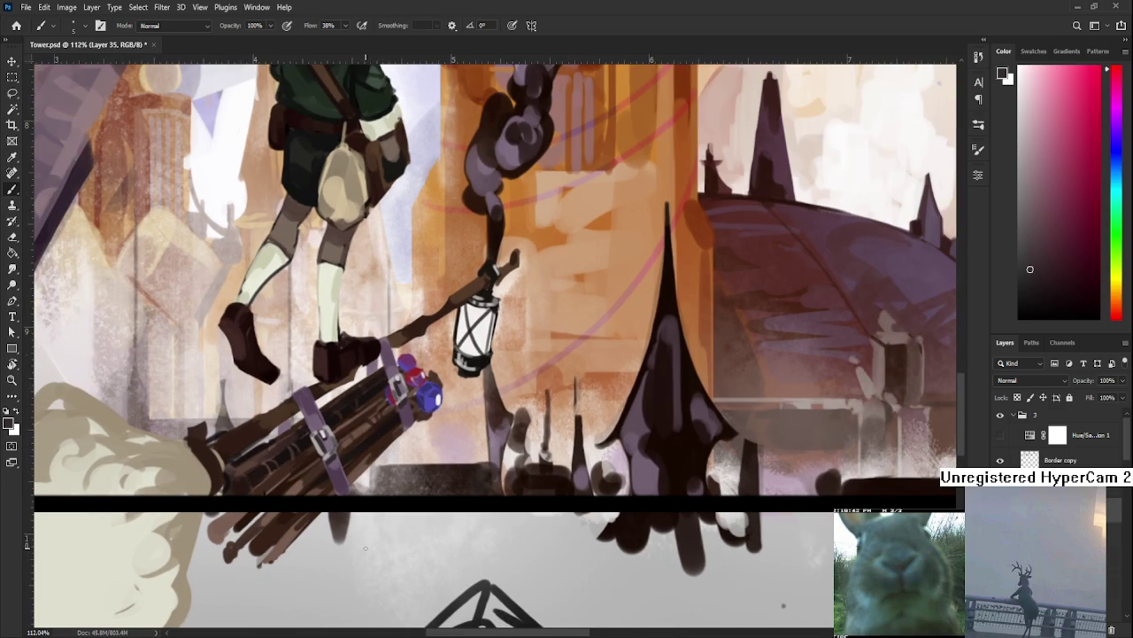
pyautogui.scroll(-2, 366, 547)
pyautogui.scroll(-2, 425, 399)
pyautogui.scroll(-2, 495, 266)
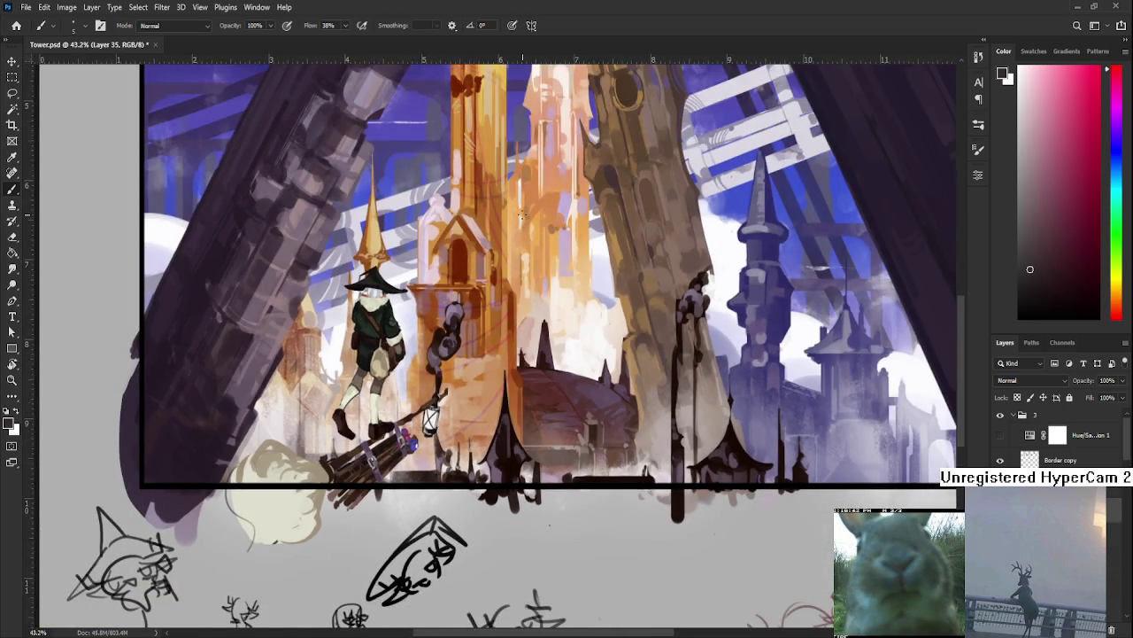
pyautogui.scroll(-2, 523, 217)
pyautogui.scroll(3, 531, 211)
pyautogui.scroll(1, 538, 204)
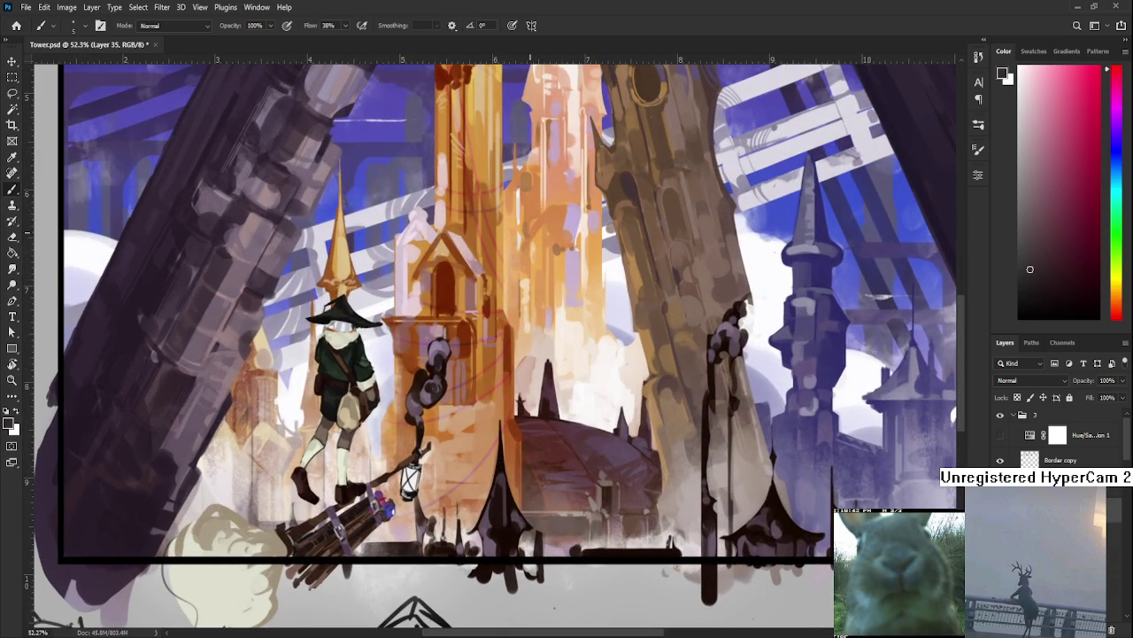
pyautogui.moveTo(529, 232); pyautogui.dragTo(447, 287)
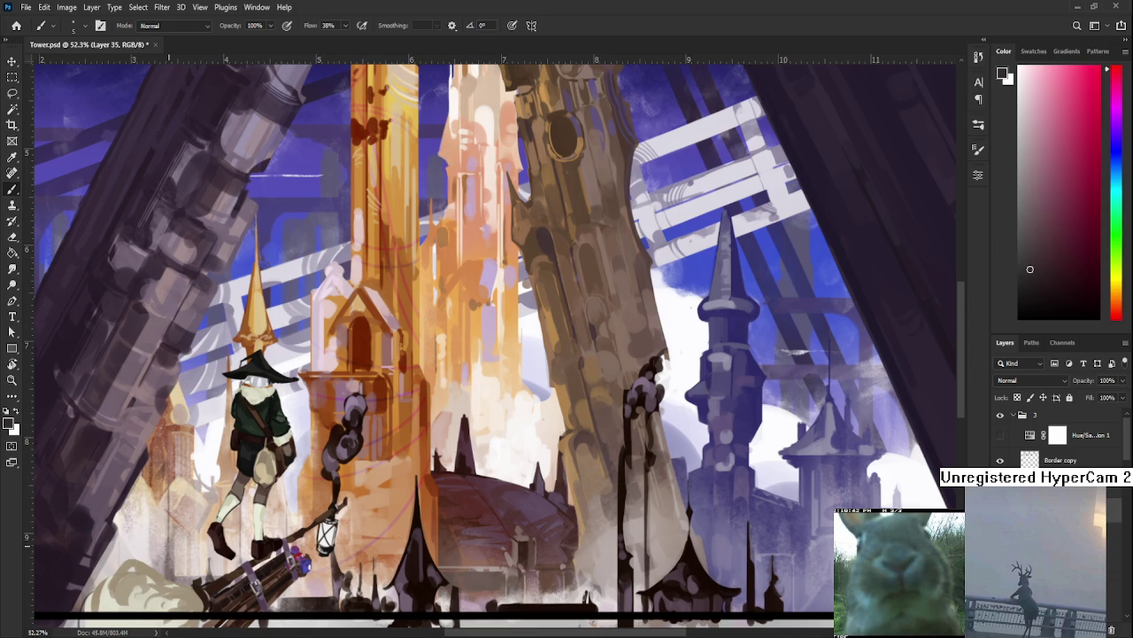
# Zoom to the broom and lantern and eyedrop the broom's orange-brown.
pyautogui.scroll(3, 283, 554)
pyautogui.moveTo(278, 568); pyautogui.dragTo(373, 370)
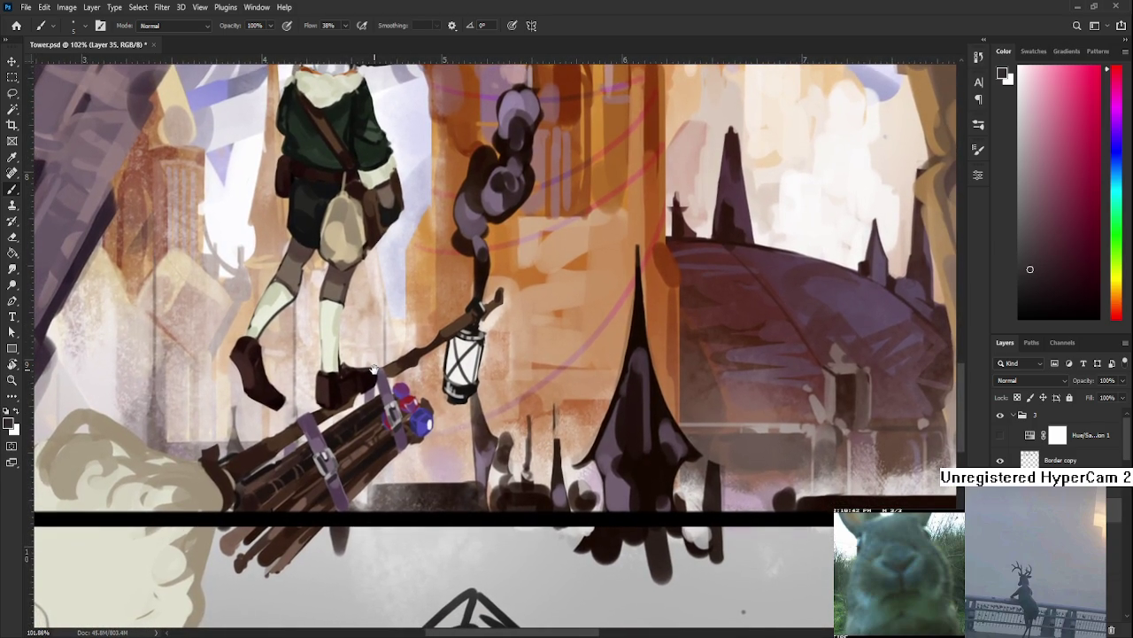
pyautogui.moveTo(374, 370)
pyautogui.mouseDown()
pyautogui.moveTo(345, 368)
pyautogui.moveTo(367, 372)
pyautogui.moveTo(353, 372)
pyautogui.mouseUp()
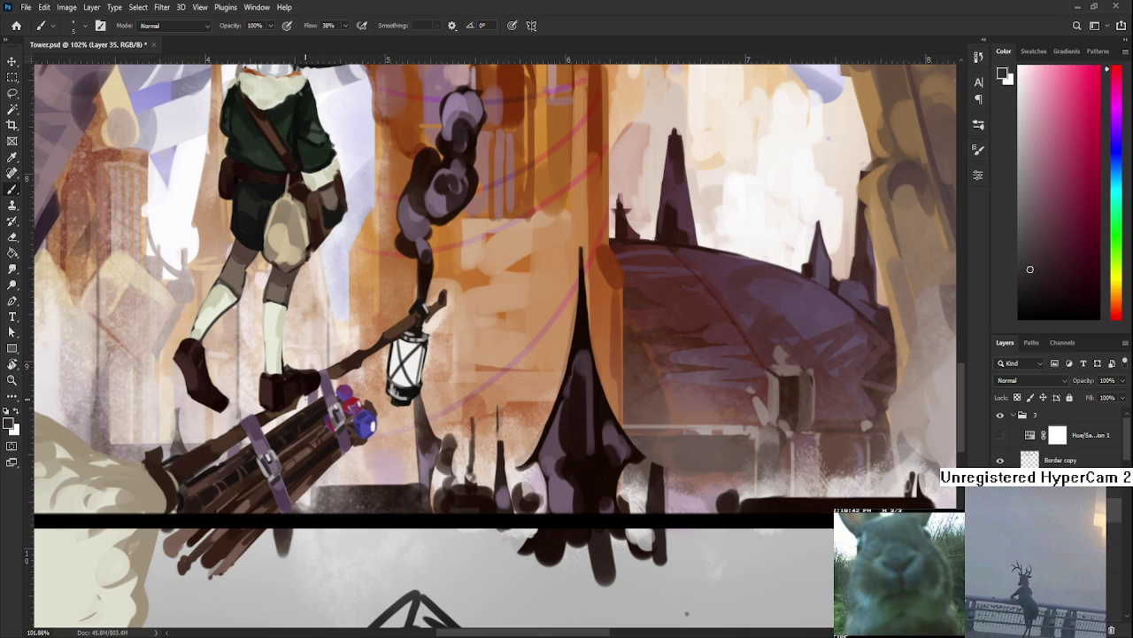
pyautogui.keyDown('alt'); pyautogui.click(306, 447); pyautogui.keyUp('alt')
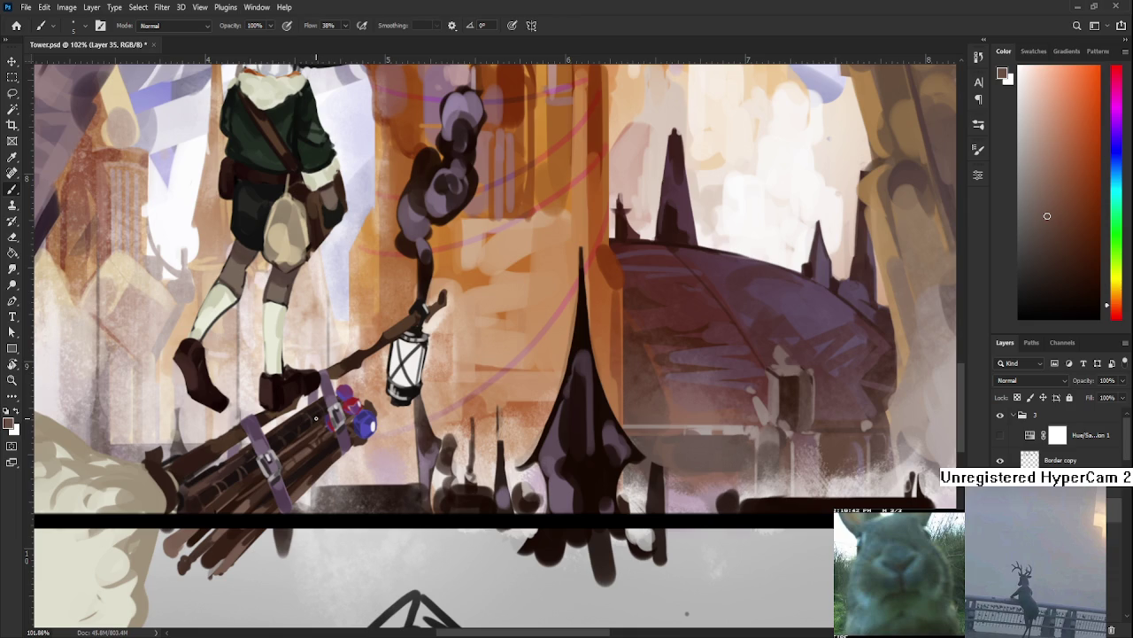
# Sample a dark purple from the painting, then choose a lighter muted purple in the Color panel.
pyautogui.moveTo(316, 419); pyautogui.dragTo(338, 411)
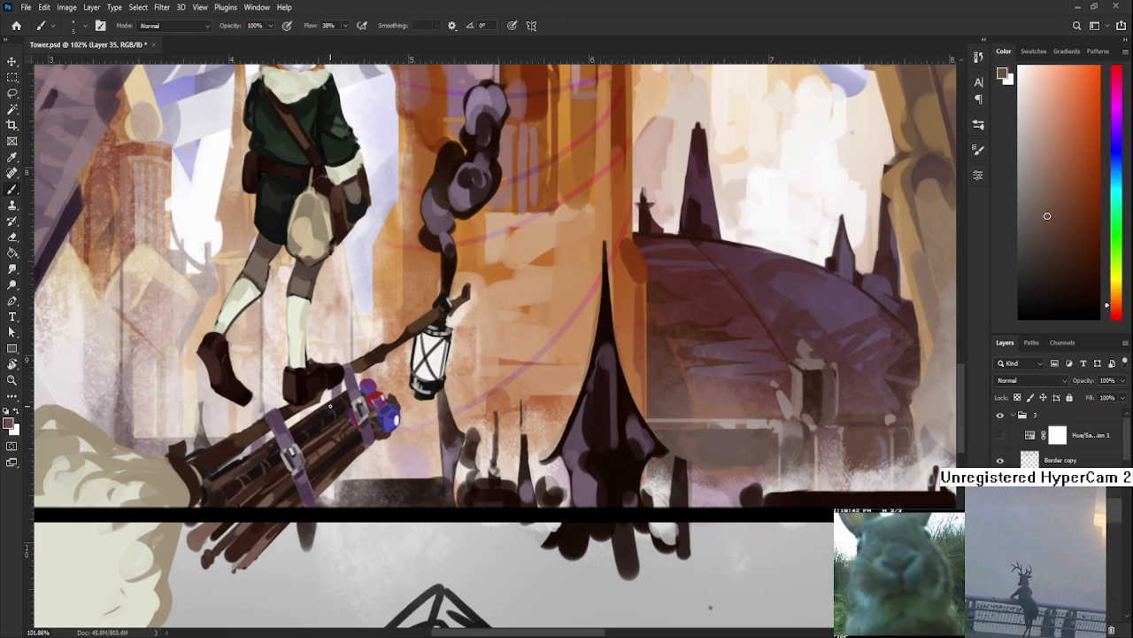
pyautogui.keyDown('alt'); pyautogui.click(293, 455); pyautogui.keyUp('alt')
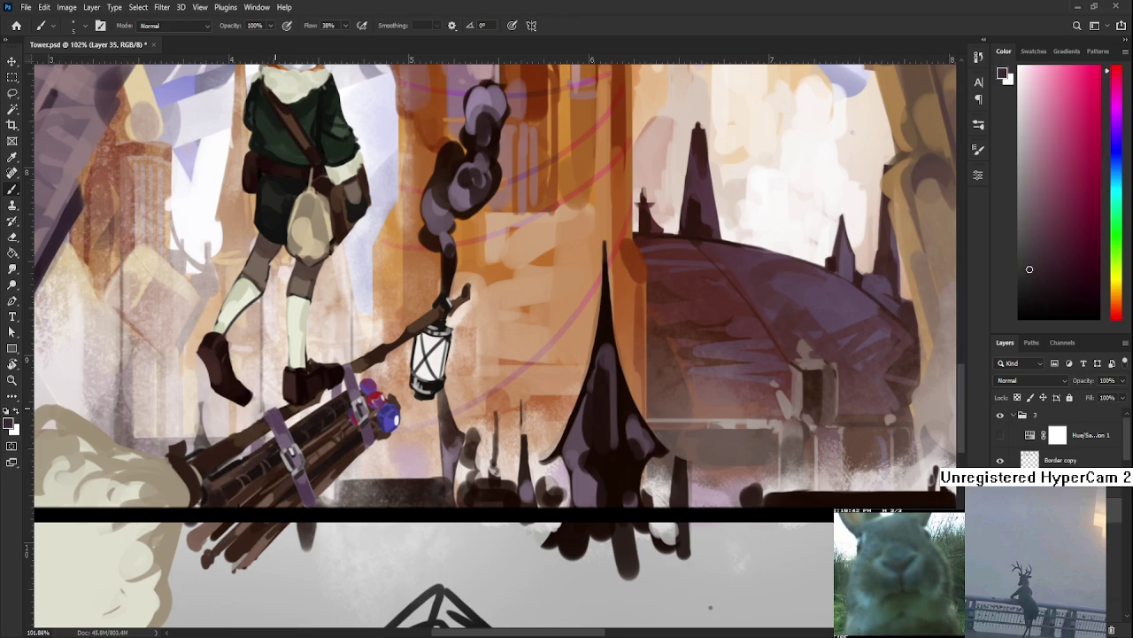
pyautogui.keyDown('alt'); pyautogui.click(271, 416); pyautogui.keyUp('alt')
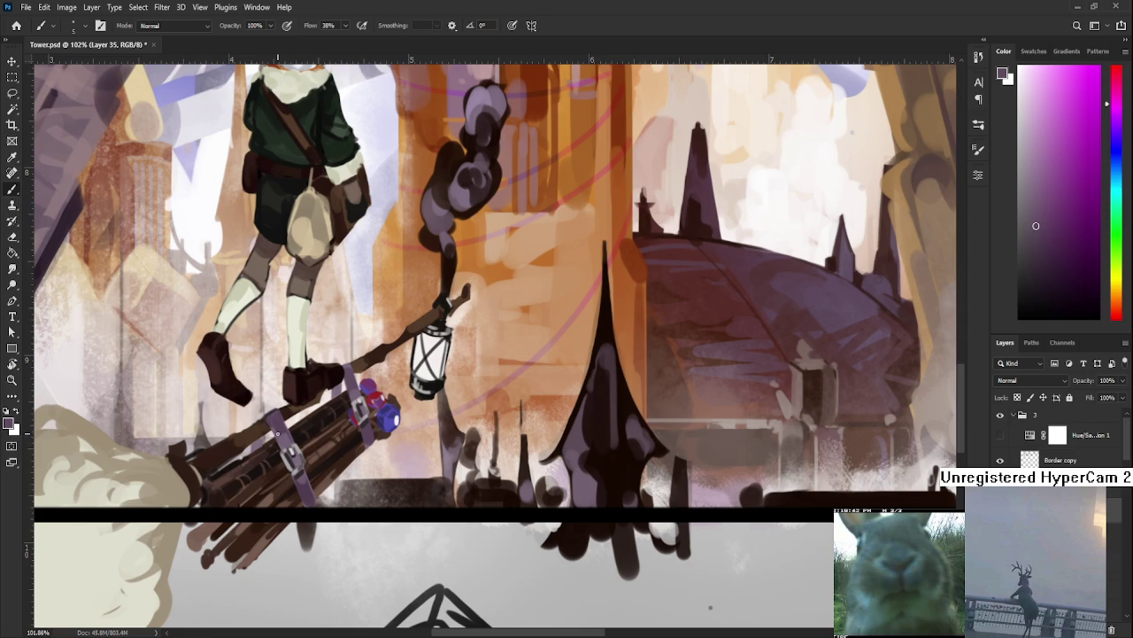
pyautogui.moveTo(287, 433); pyautogui.dragTo(324, 416)
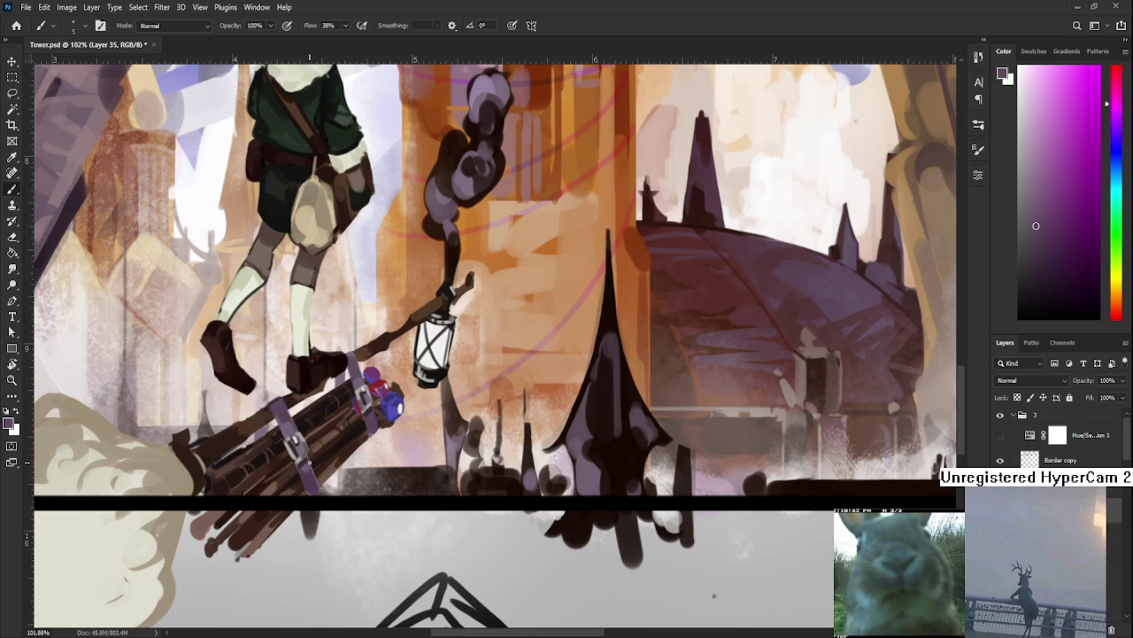
pyautogui.scroll(3, 355, 425)
pyautogui.scroll(1, 390, 412)
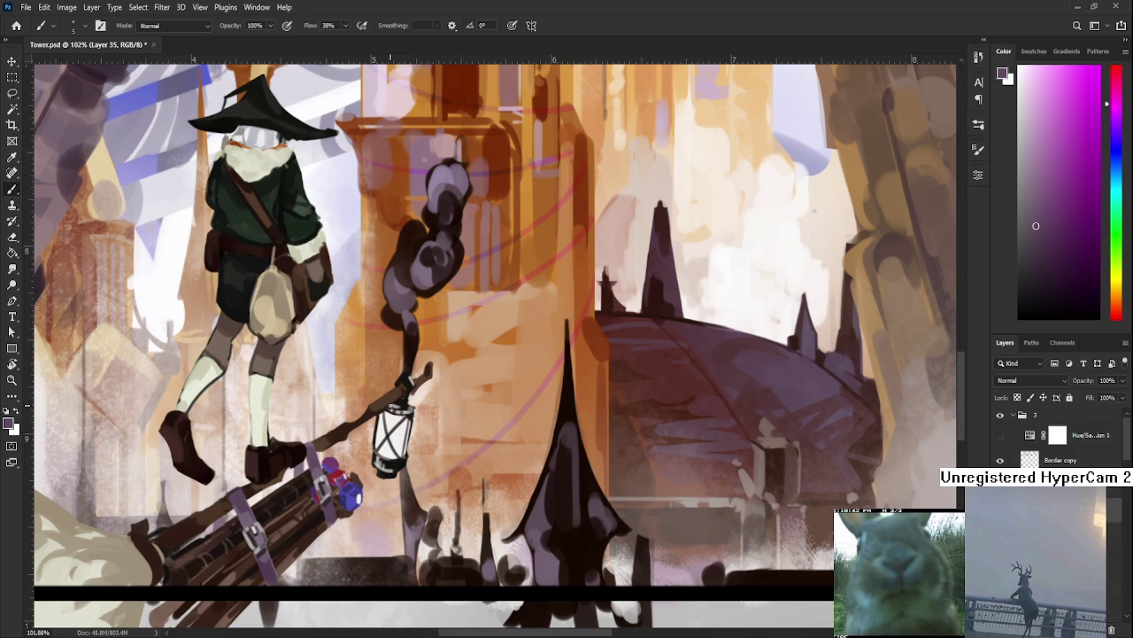
pyautogui.moveTo(394, 412)
pyautogui.mouseDown()
pyautogui.moveTo(432, 380)
pyautogui.moveTo(435, 399)
pyautogui.mouseUp()
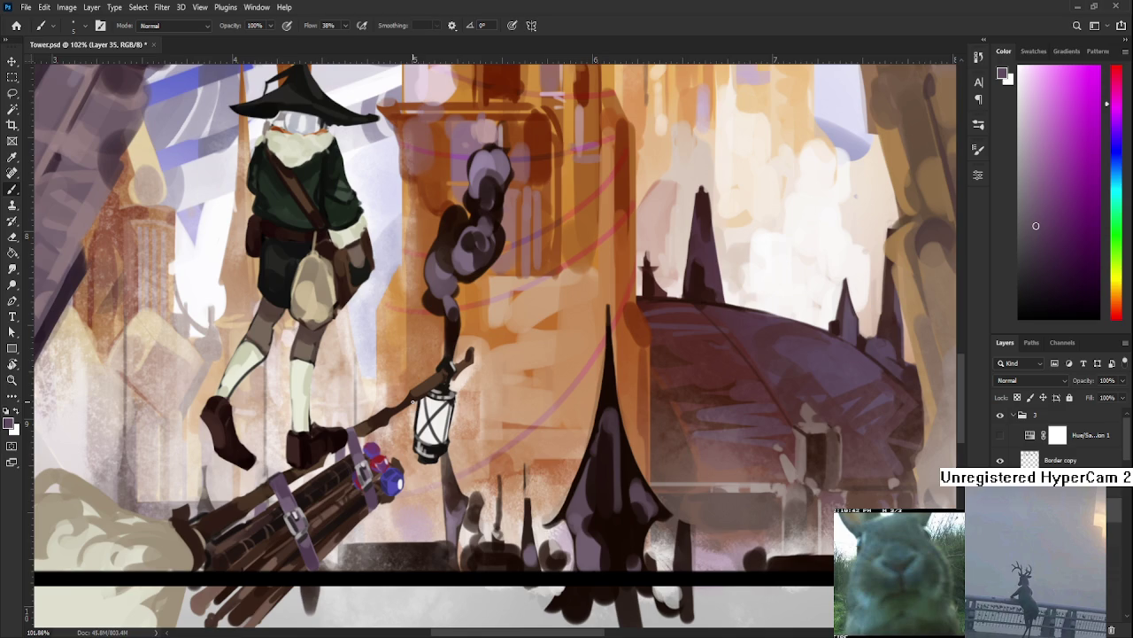
pyautogui.moveTo(433, 398); pyautogui.dragTo(402, 432)
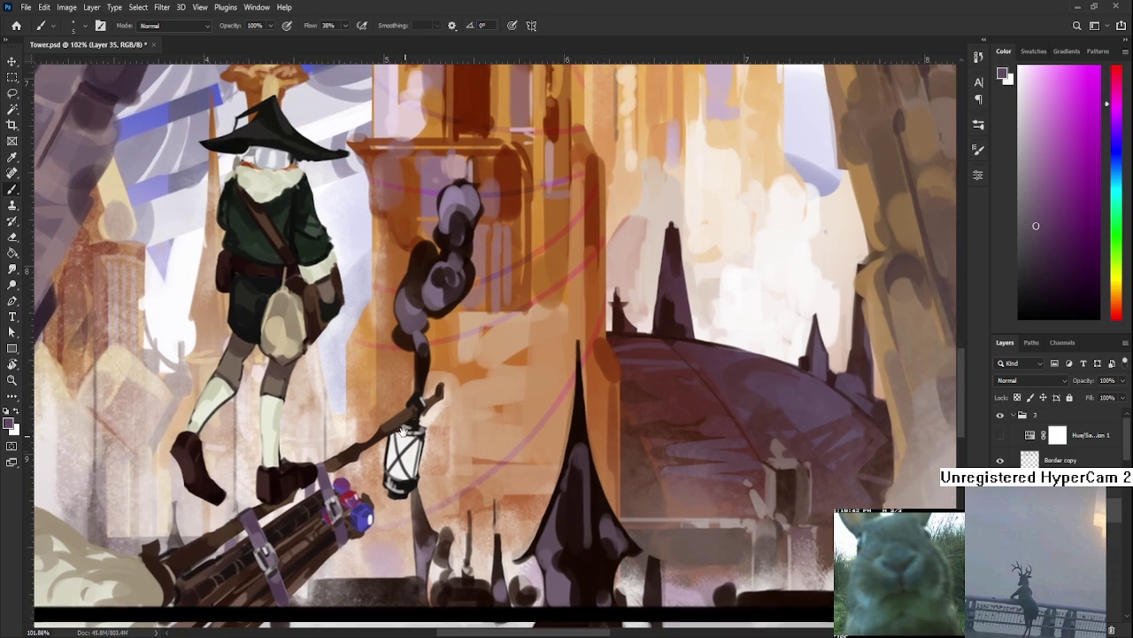
pyautogui.scroll(-2, 399, 428)
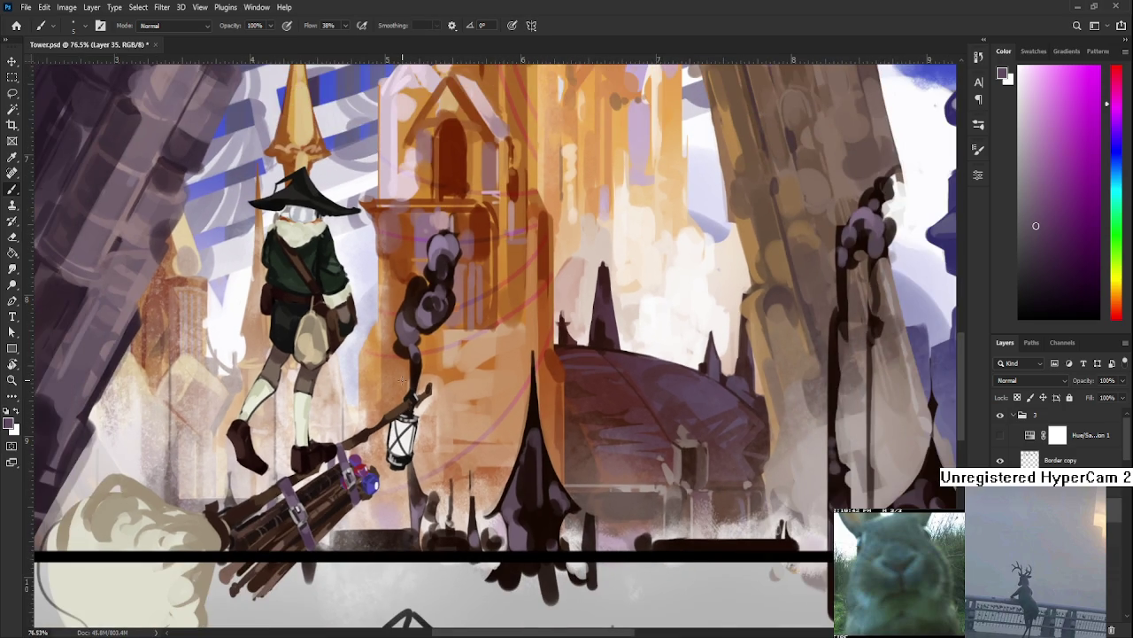
pyautogui.moveTo(401, 380); pyautogui.dragTo(369, 414)
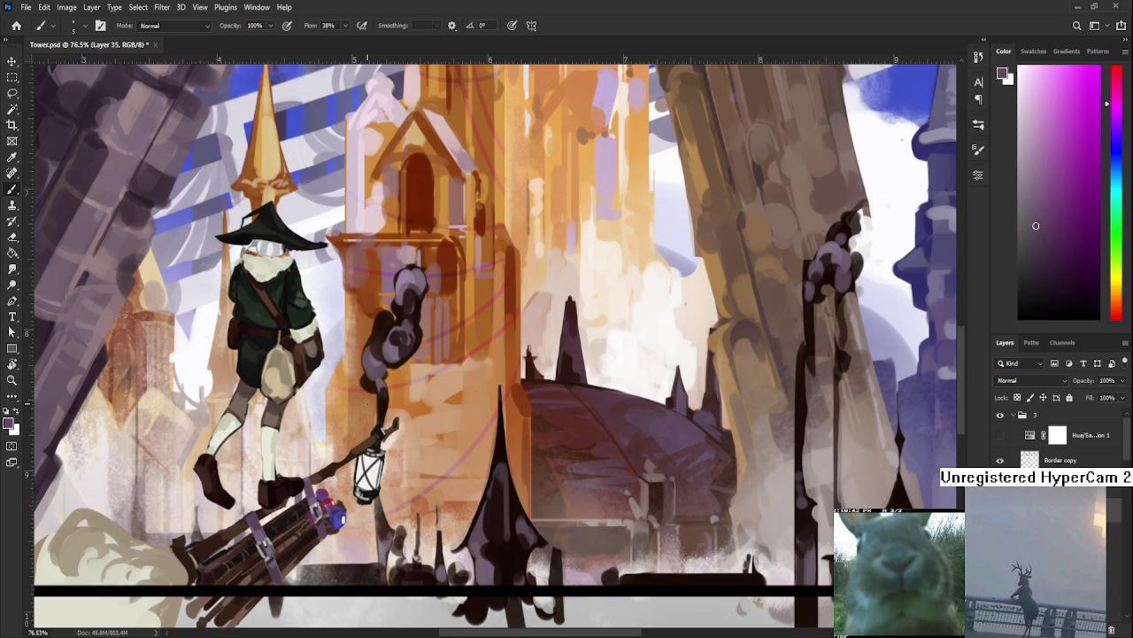
pyautogui.scroll(-1, 369, 413)
pyautogui.scroll(-1, 358, 429)
pyautogui.scroll(-1, 345, 447)
pyautogui.scroll(-1, 334, 470)
pyautogui.moveTo(335, 470); pyautogui.dragTo(370, 478)
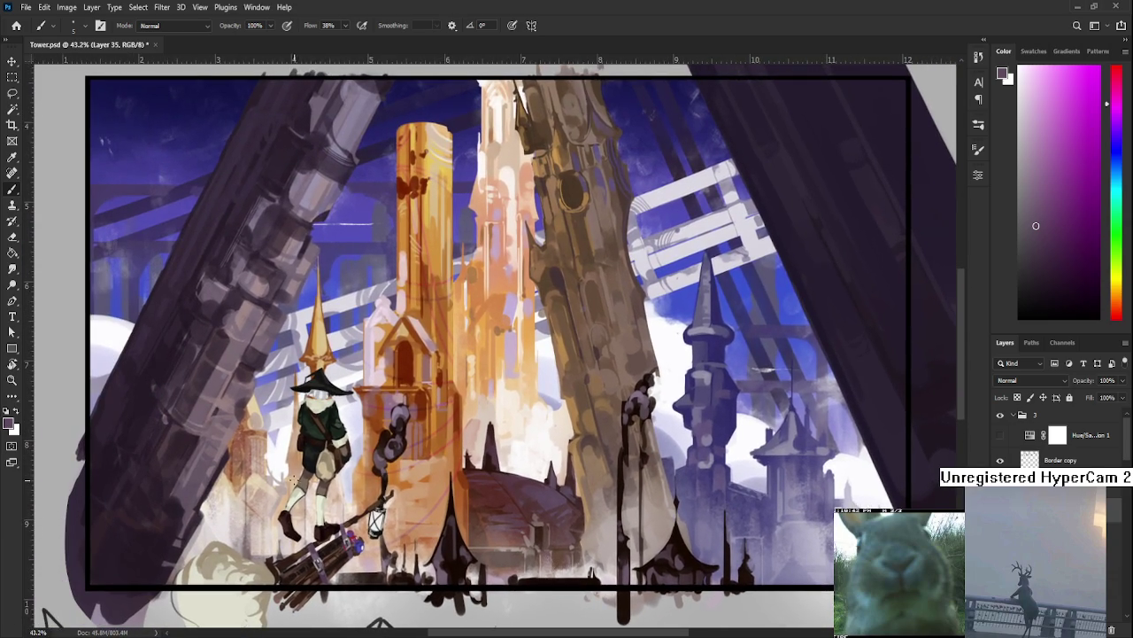
pyautogui.scroll(2, 292, 478)
pyautogui.scroll(2, 310, 460)
pyautogui.scroll(3, 336, 452)
pyautogui.scroll(-9, 423, 443)
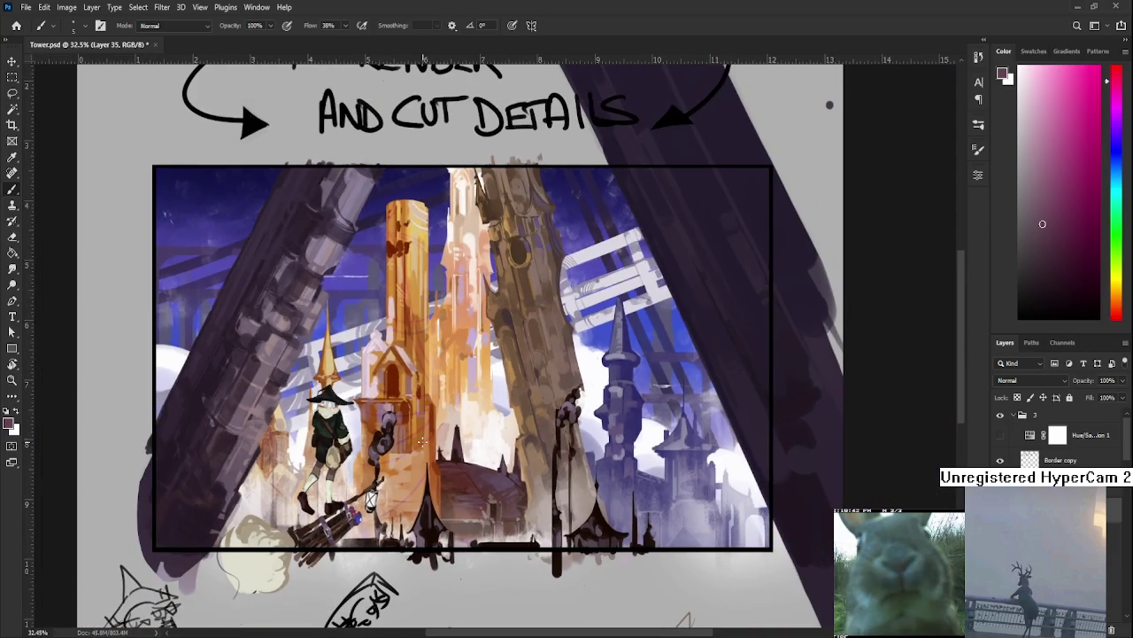
pyautogui.scroll(2, 423, 442)
pyautogui.scroll(2, 423, 443)
pyautogui.scroll(1, 423, 443)
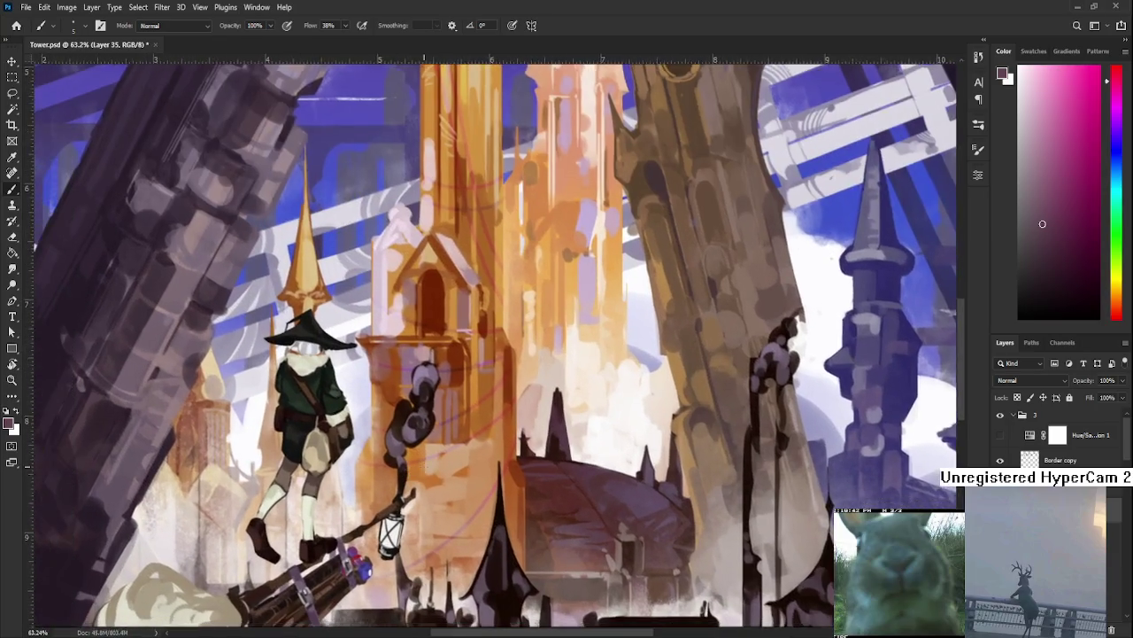
# Sample browns from the broom and paint darker strands over its bristles.
pyautogui.scroll(-2, 423, 464)
pyautogui.scroll(2, 362, 487)
pyautogui.moveTo(354, 496); pyautogui.dragTo(427, 450)
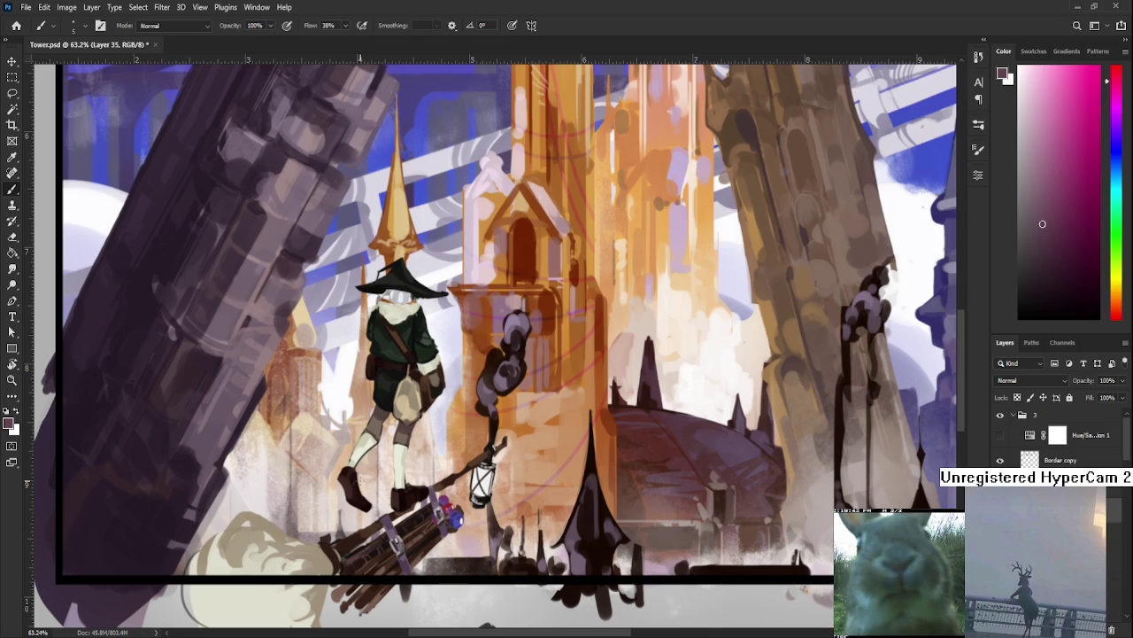
pyautogui.keyDown('alt'); pyautogui.click(387, 522); pyautogui.keyUp('alt')
pyautogui.keyDown('alt'); pyautogui.click(398, 531); pyautogui.keyUp('alt')
pyautogui.keyDown('alt'); pyautogui.click(383, 519); pyautogui.keyUp('alt')
pyautogui.moveTo(384, 519); pyautogui.dragTo(387, 522)
# Refine the bristle strands, alternating darker and lighter browns sampled from the broom.
pyautogui.keyDown('alt'); pyautogui.click(389, 521); pyautogui.keyUp('alt')
pyautogui.keyDown('alt'); pyautogui.click(387, 526); pyautogui.keyUp('alt')
pyautogui.keyDown('alt'); pyautogui.click(384, 522); pyautogui.keyUp('alt')
pyautogui.keyDown('alt'); pyautogui.click(386, 524); pyautogui.keyUp('alt')
pyautogui.keyDown('alt'); pyautogui.click(388, 521); pyautogui.keyUp('alt')
pyautogui.keyDown('alt'); pyautogui.click(388, 522); pyautogui.keyUp('alt')
pyautogui.keyDown('alt'); pyautogui.click(388, 522); pyautogui.keyUp('alt')
pyautogui.keyDown('alt'); pyautogui.click(390, 522); pyautogui.keyUp('alt')
pyautogui.keyDown('alt'); pyautogui.click(390, 522); pyautogui.keyUp('alt')
pyautogui.keyDown('alt'); pyautogui.click(390, 523); pyautogui.keyUp('alt')
pyautogui.keyDown('alt'); pyautogui.click(390, 523); pyautogui.keyUp('alt')
pyautogui.moveTo(403, 531); pyautogui.dragTo(370, 512)
pyautogui.scroll(-2, 369, 512)
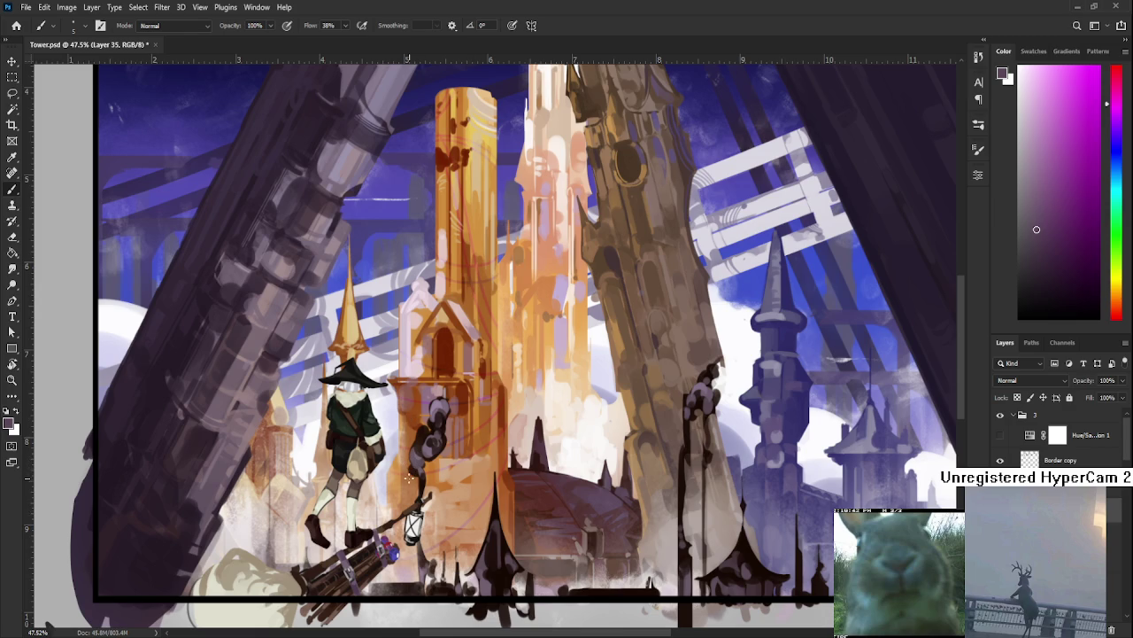
# Recentre on the witch and lantern and eyedrop the blue-violet of the broom's gem.
pyautogui.moveTo(416, 459)
pyautogui.mouseDown()
pyautogui.moveTo(407, 474)
pyautogui.moveTo(419, 446)
pyautogui.mouseUp()
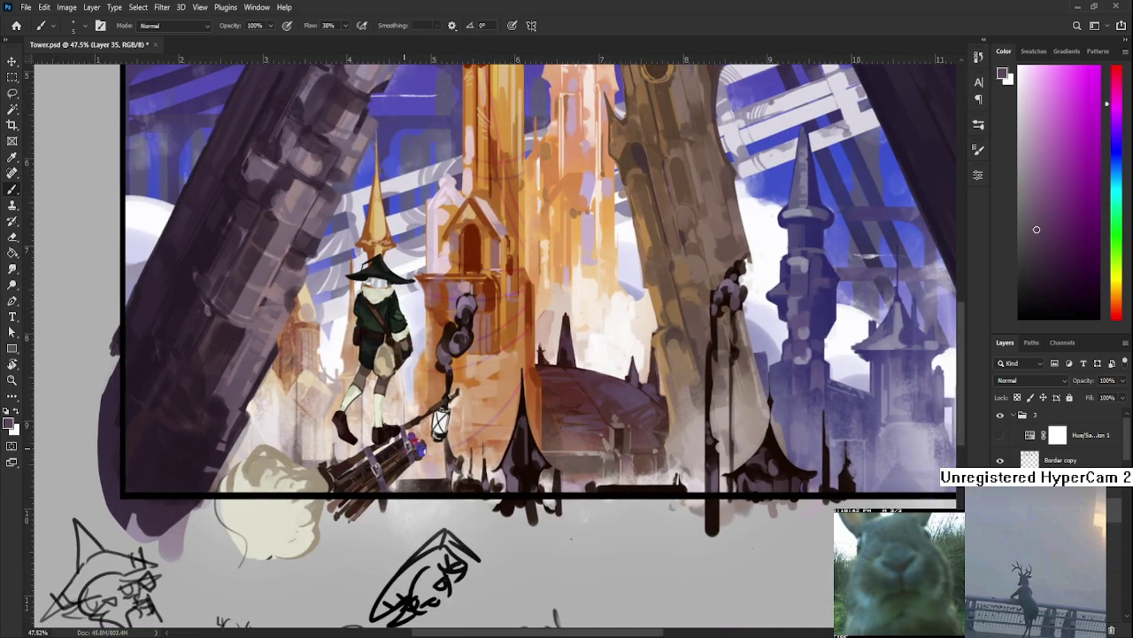
pyautogui.scroll(5, 362, 516)
pyautogui.keyDown('alt'); pyautogui.click(360, 436); pyautogui.keyUp('alt')
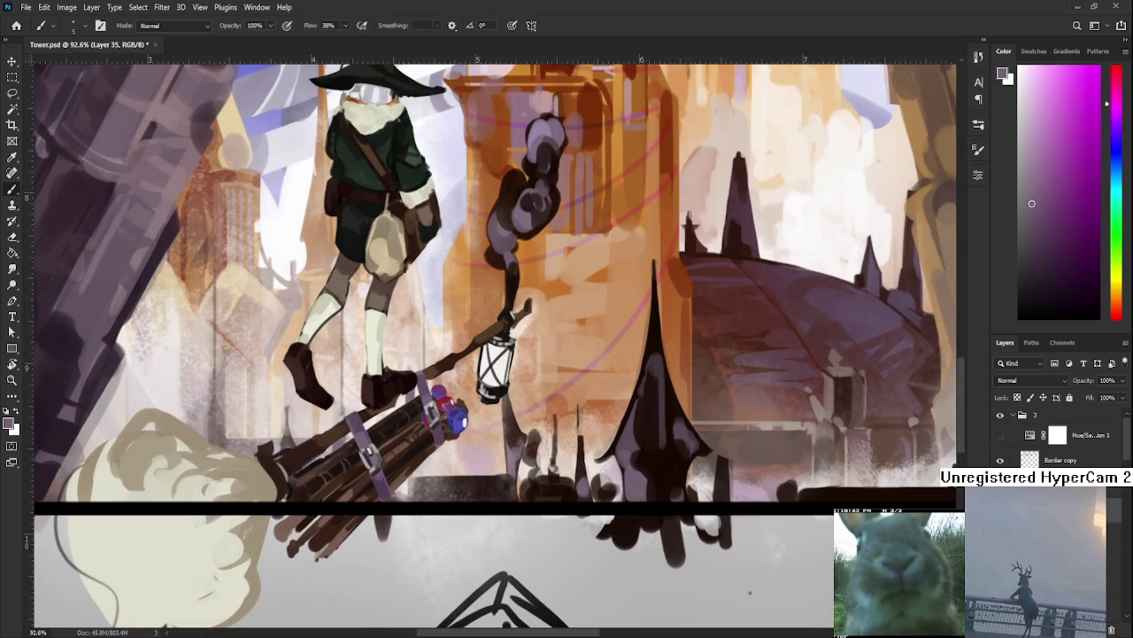
pyautogui.moveTo(461, 424); pyautogui.dragTo(410, 443)
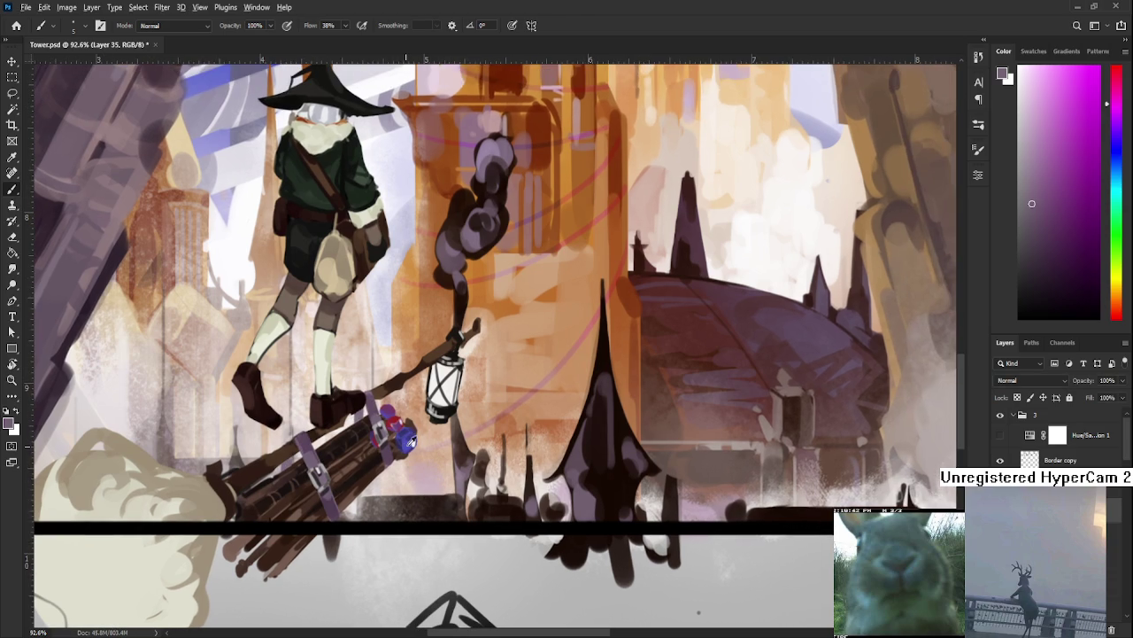
pyautogui.keyDown('alt'); pyautogui.click(410, 442); pyautogui.keyUp('alt')
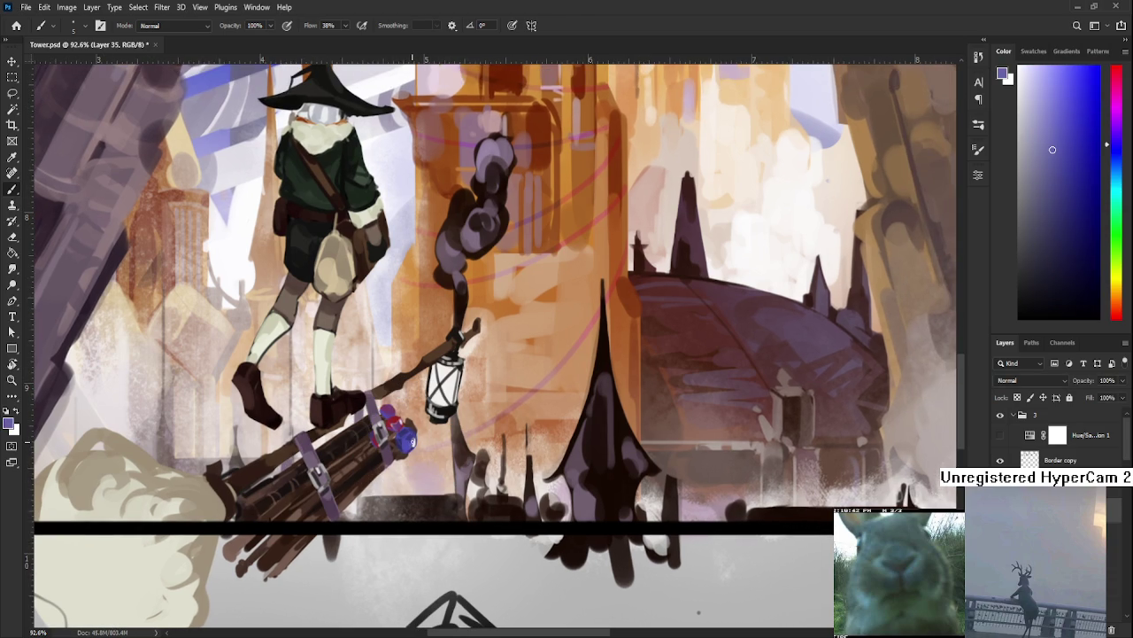
pyautogui.scroll(-3, 461, 416)
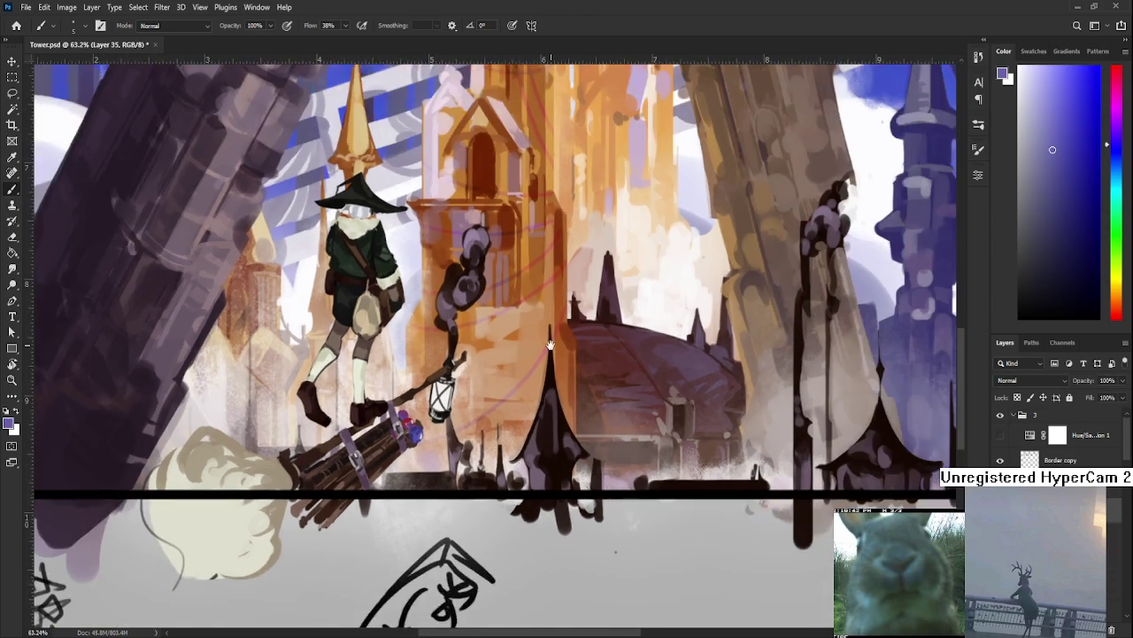
pyautogui.scroll(-3, 485, 410)
pyautogui.scroll(-2, 485, 410)
pyautogui.scroll(-2, 474, 414)
pyautogui.scroll(-2, 455, 422)
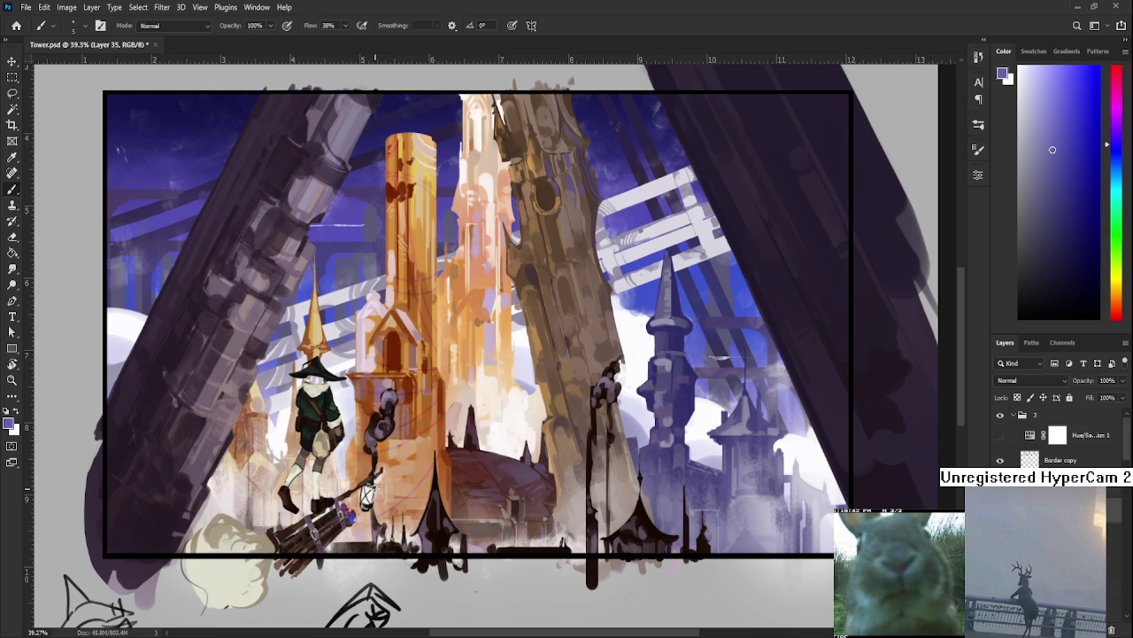
# Add a small dark dab to the witch's lantern.
pyautogui.click(373, 488)
pyautogui.moveTo(464, 401)
pyautogui.mouseDown()
pyautogui.moveTo(403, 390)
pyautogui.moveTo(400, 379)
pyautogui.moveTo(448, 420)
pyautogui.moveTo(425, 416)
pyautogui.mouseUp()
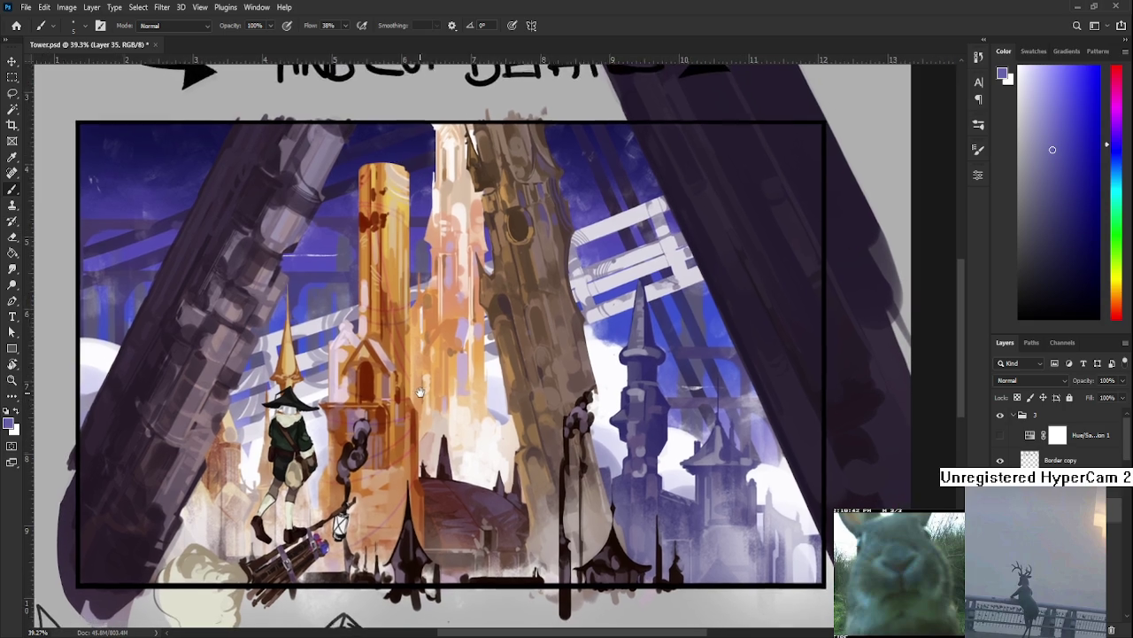
pyautogui.moveTo(397, 375); pyautogui.dragTo(387, 395)
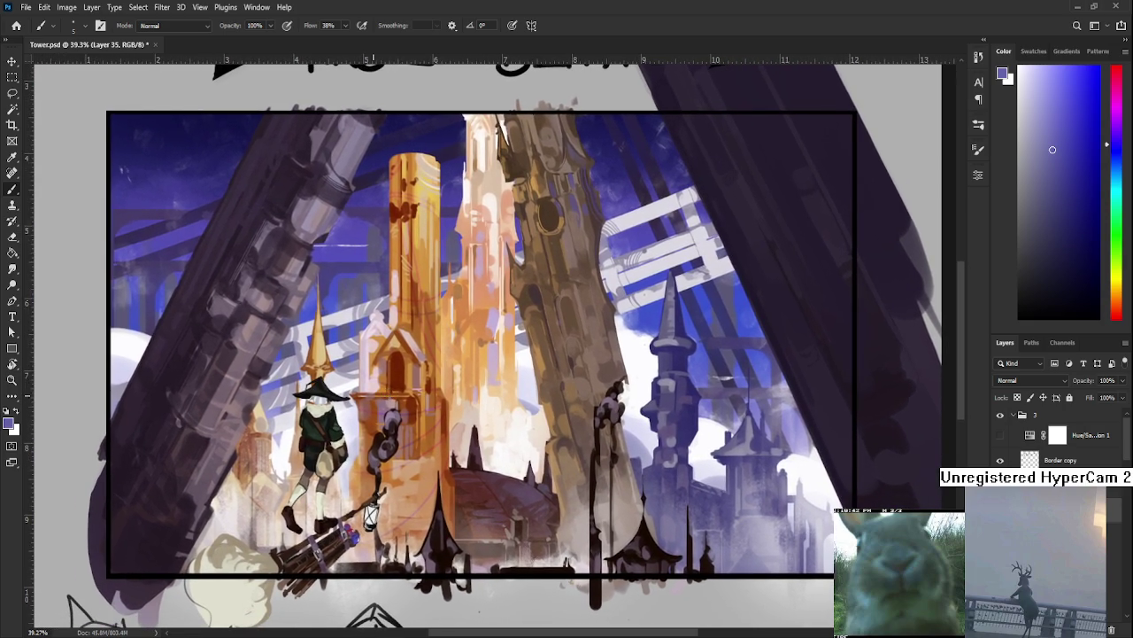
# Sample the golden tower's orange as the paint colour.
pyautogui.keyDown('alt'); pyautogui.click(386, 391); pyautogui.keyUp('alt')
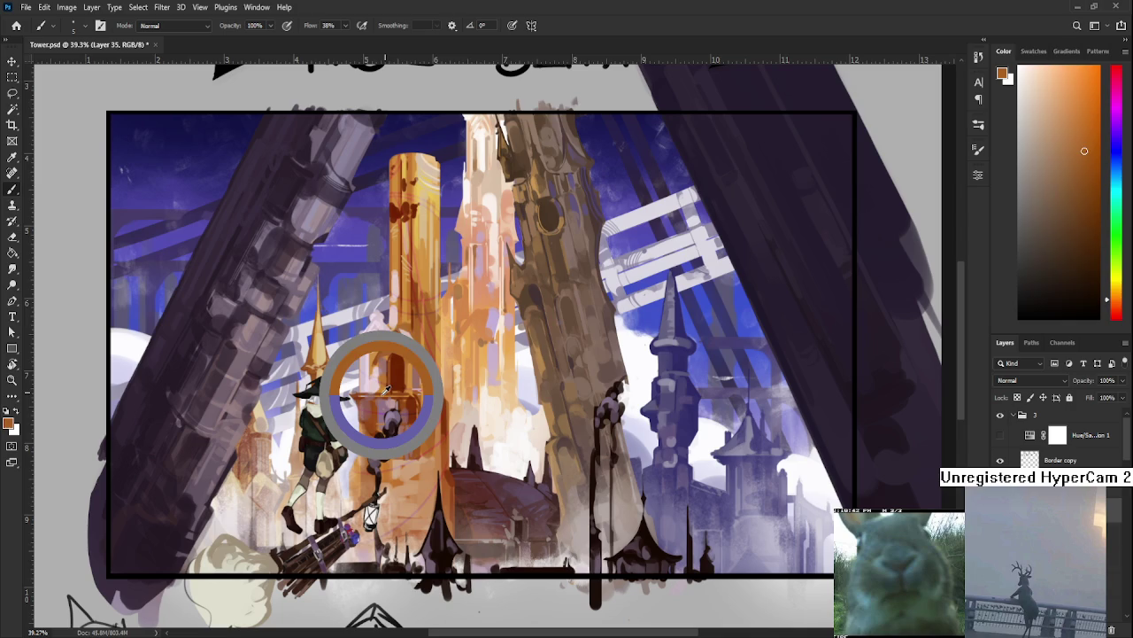
pyautogui.moveTo(388, 416)
pyautogui.mouseDown()
pyautogui.moveTo(384, 387)
pyautogui.moveTo(373, 412)
pyautogui.moveTo(391, 410)
pyautogui.moveTo(383, 419)
pyautogui.mouseUp()
pyautogui.moveTo(365, 467)
pyautogui.mouseDown()
pyautogui.moveTo(354, 461)
pyautogui.moveTo(330, 478)
pyautogui.mouseUp()
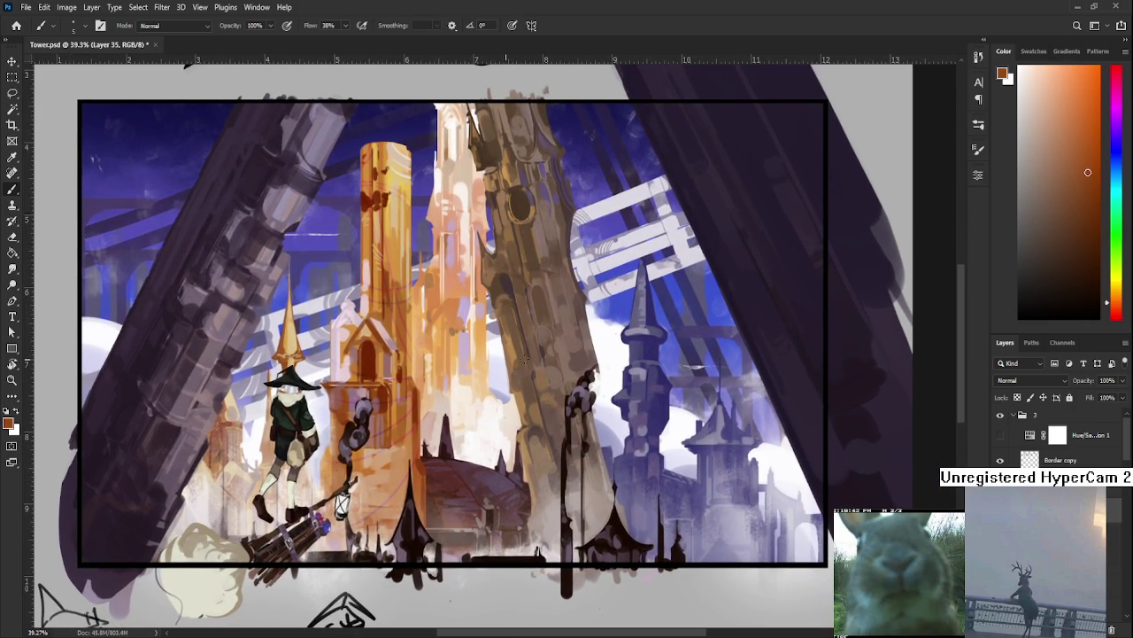
pyautogui.scroll(-2, 1072, 463)
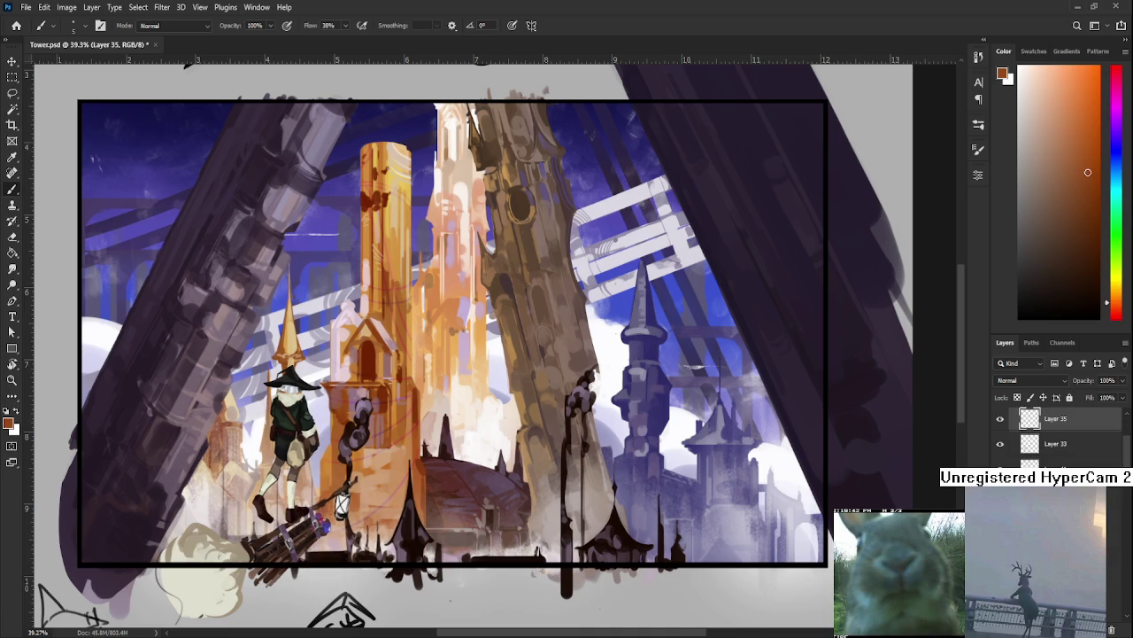
# Load the brush with the sky's deep blue and enlarge it to size 45.
pyautogui.scroll(-2, 1063, 434)
pyautogui.scroll(-2, 1062, 433)
pyautogui.scroll(-2, 1062, 434)
pyautogui.scroll(-2, 1062, 434)
pyautogui.scroll(-2, 1062, 434)
pyautogui.scroll(-1, 1063, 434)
pyautogui.scroll(-1, 1063, 434)
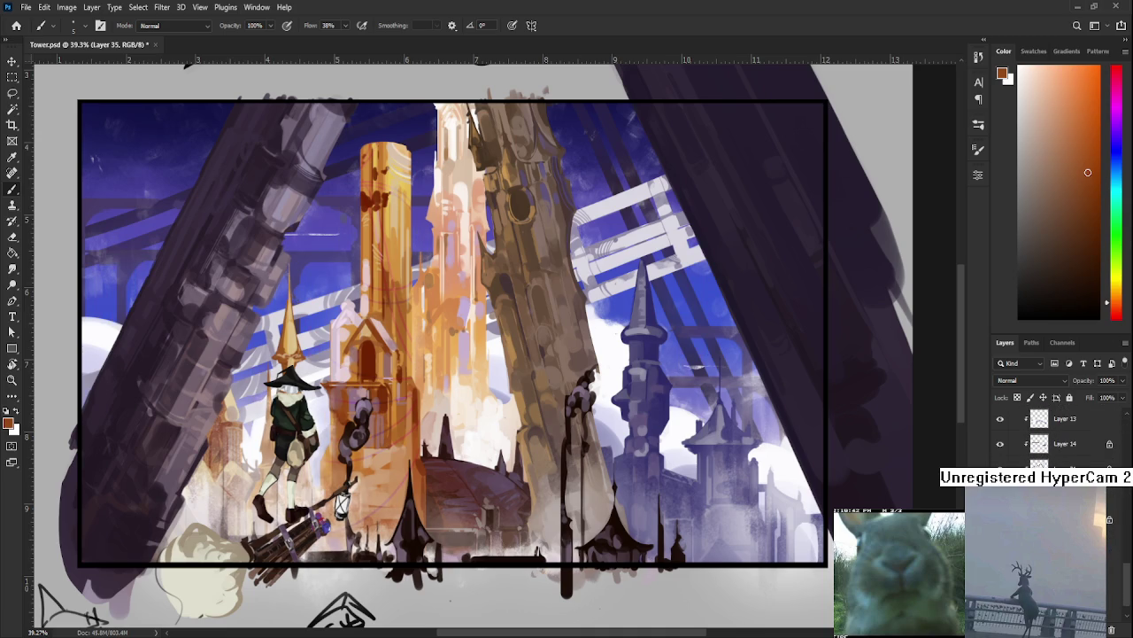
pyautogui.scroll(4, 252, 185)
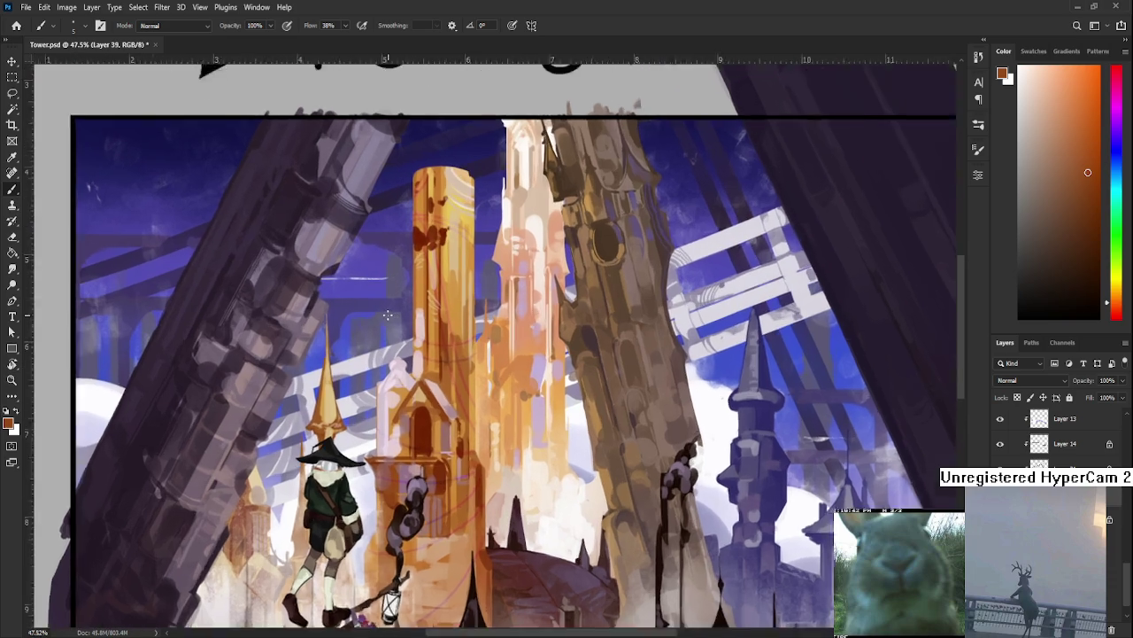
pyautogui.keyDown('alt'); pyautogui.click(359, 324); pyautogui.keyUp('alt')
pyautogui.scroll(-3, 359, 325)
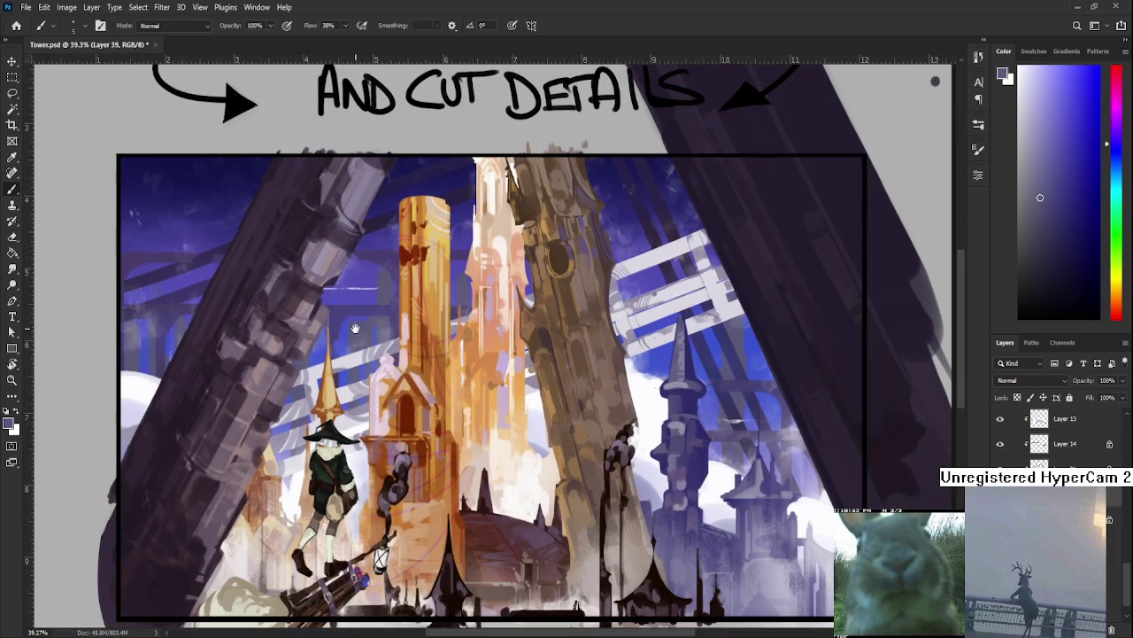
pyautogui.scroll(2, 334, 407)
pyautogui.press(']')
pyautogui.press(']')
pyautogui.press(']')
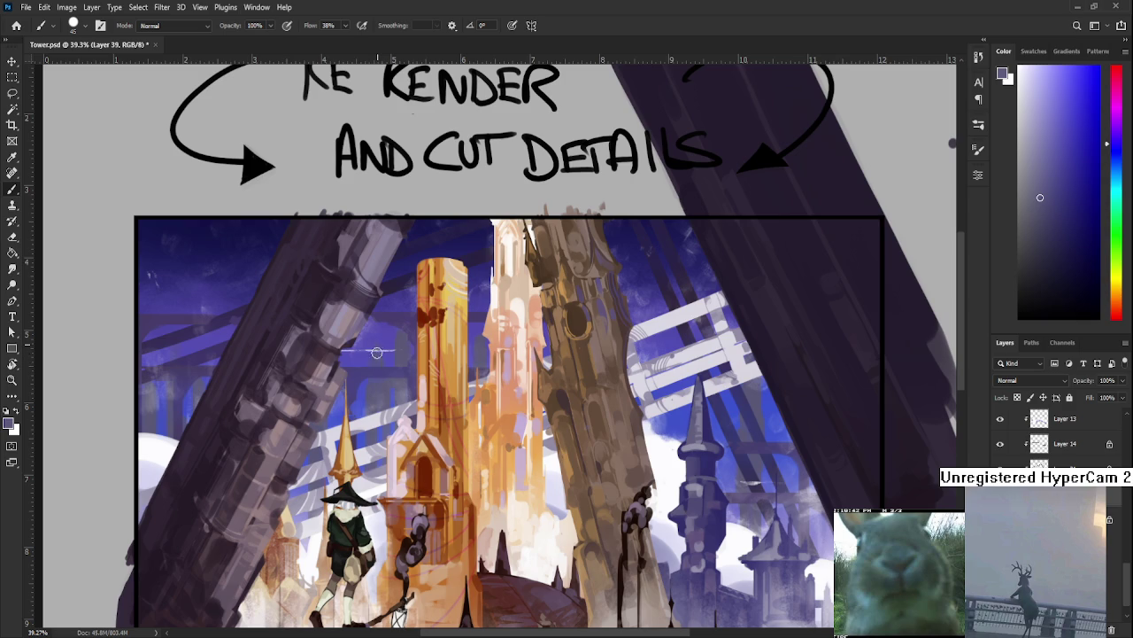
pyautogui.press('e')
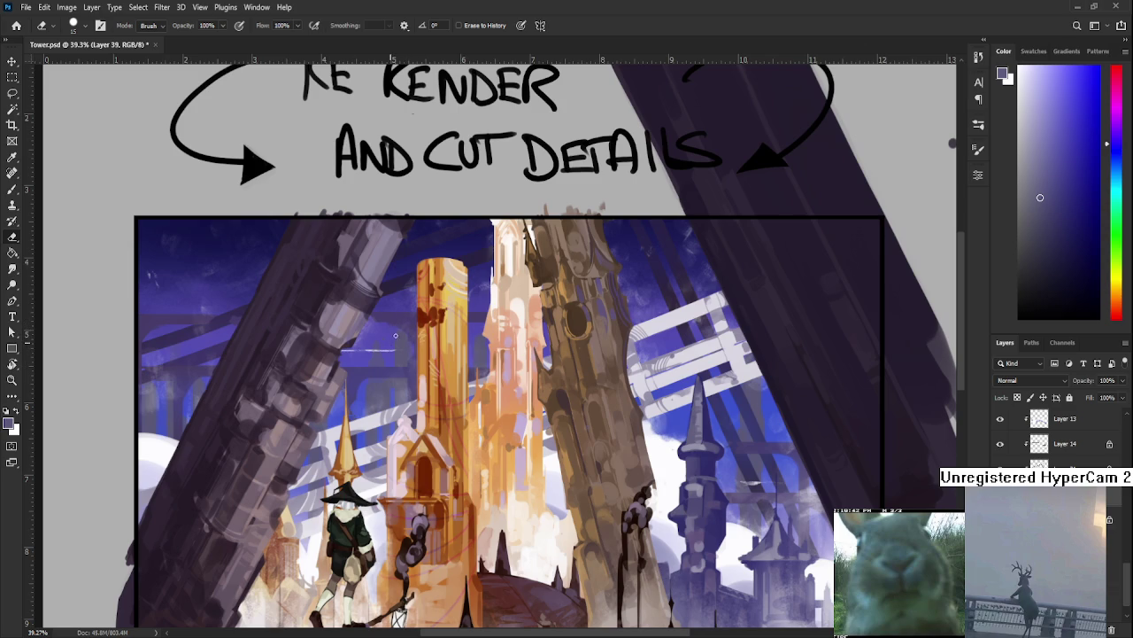
# Pick a slightly different blue and alternately paint and erase strokes in the left sky.
pyautogui.moveTo(399, 322); pyautogui.dragTo(549, 304)
pyautogui.press('b')
pyautogui.keyDown('alt'); pyautogui.click(299, 353); pyautogui.keyUp('alt')
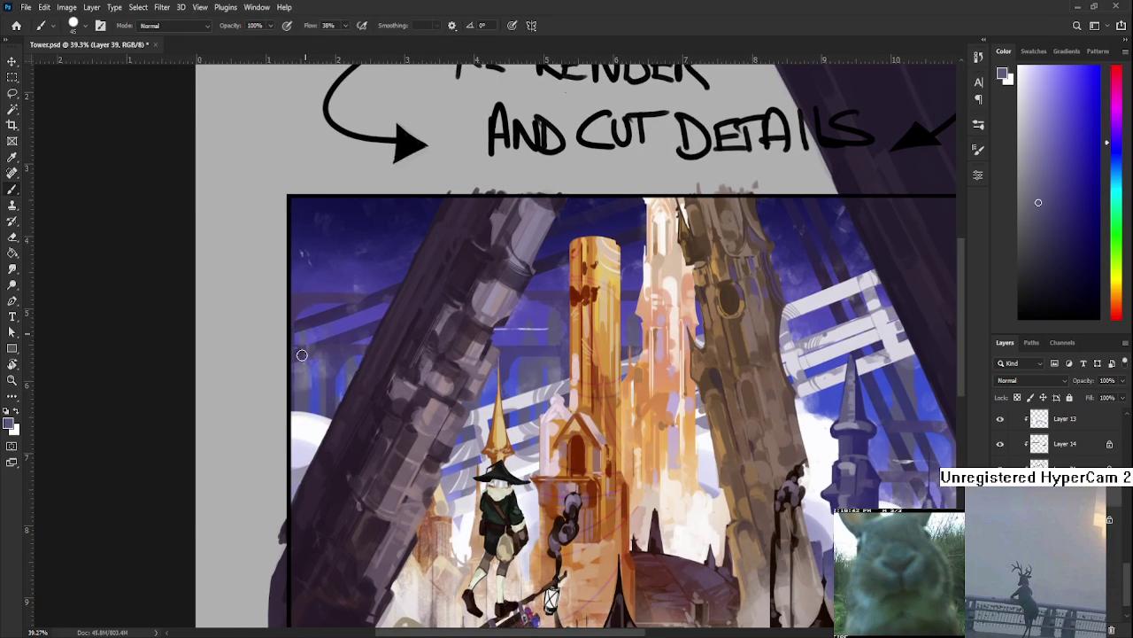
pyautogui.press('e')
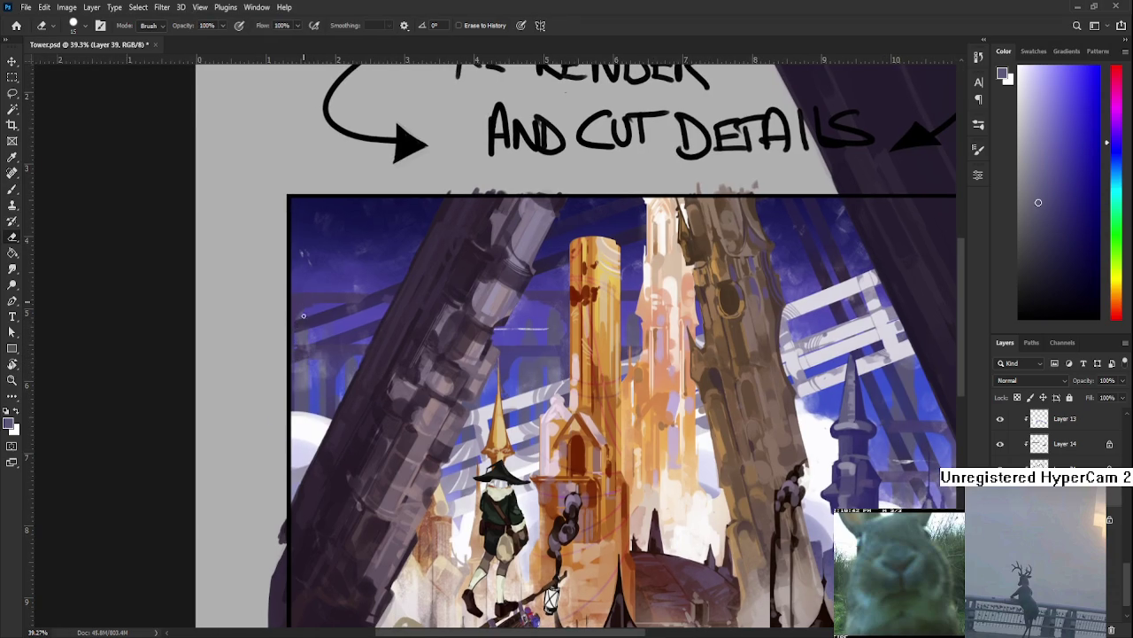
pyautogui.moveTo(370, 329)
pyautogui.mouseDown()
pyautogui.moveTo(353, 372)
pyautogui.moveTo(335, 346)
pyautogui.mouseUp()
pyautogui.press('b')
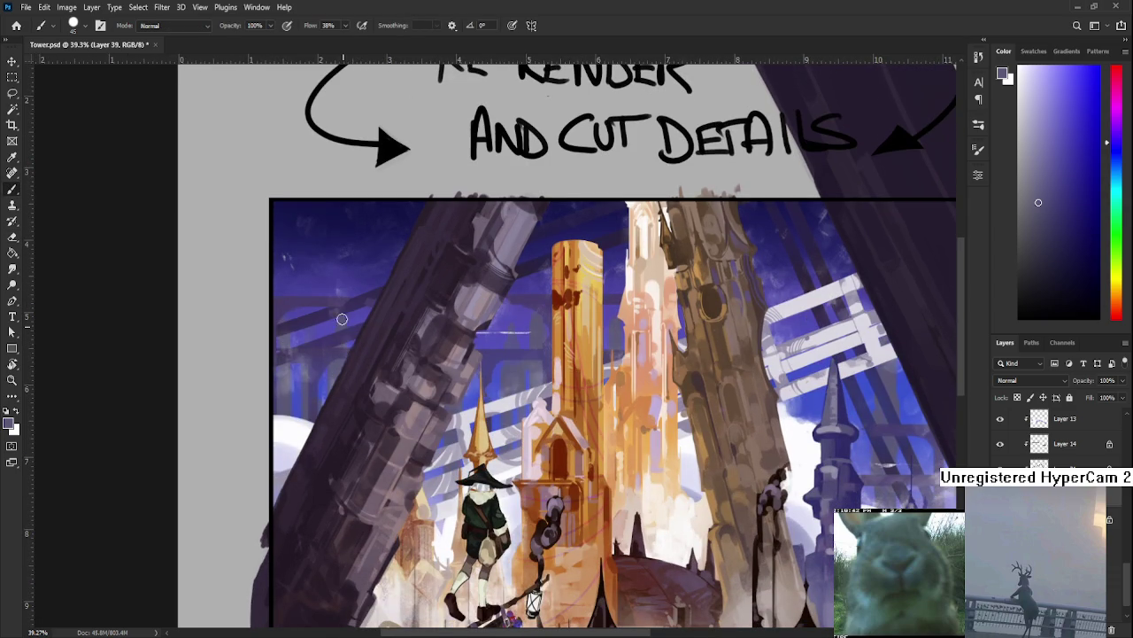
pyautogui.press('e')
pyautogui.press('b')
pyautogui.press('e')
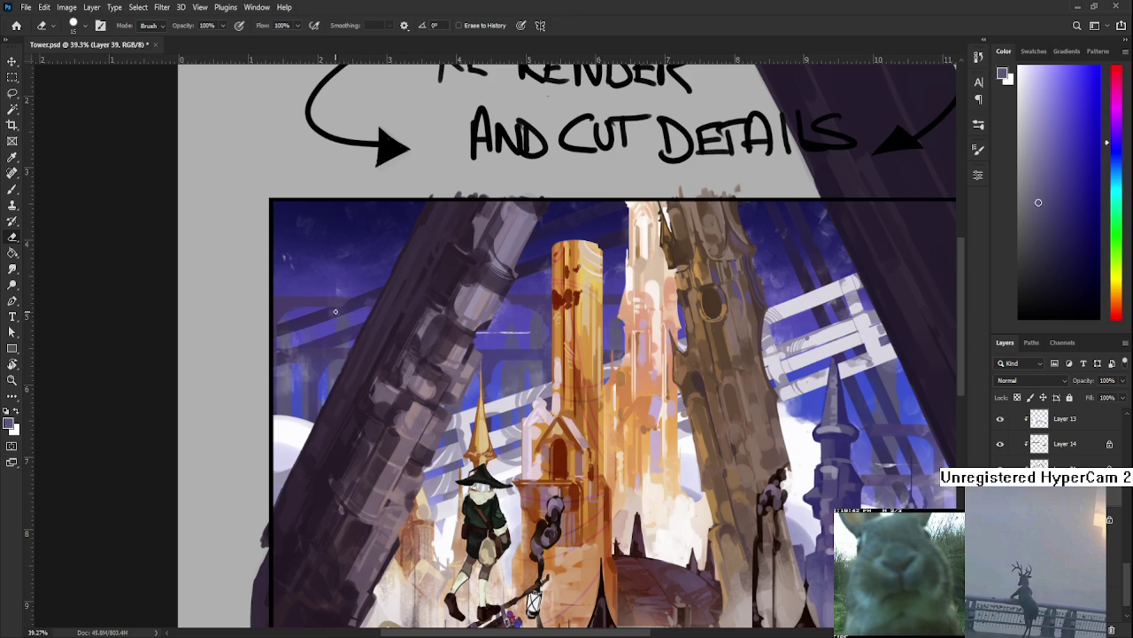
pyautogui.moveTo(435, 277); pyautogui.dragTo(434, 358)
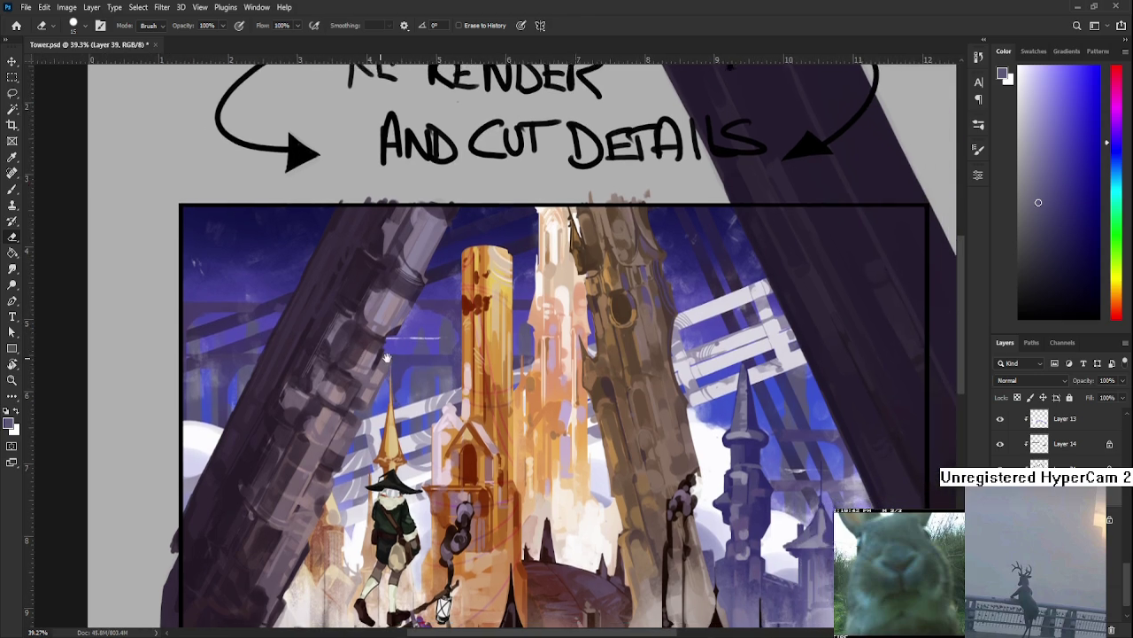
pyautogui.press('b')
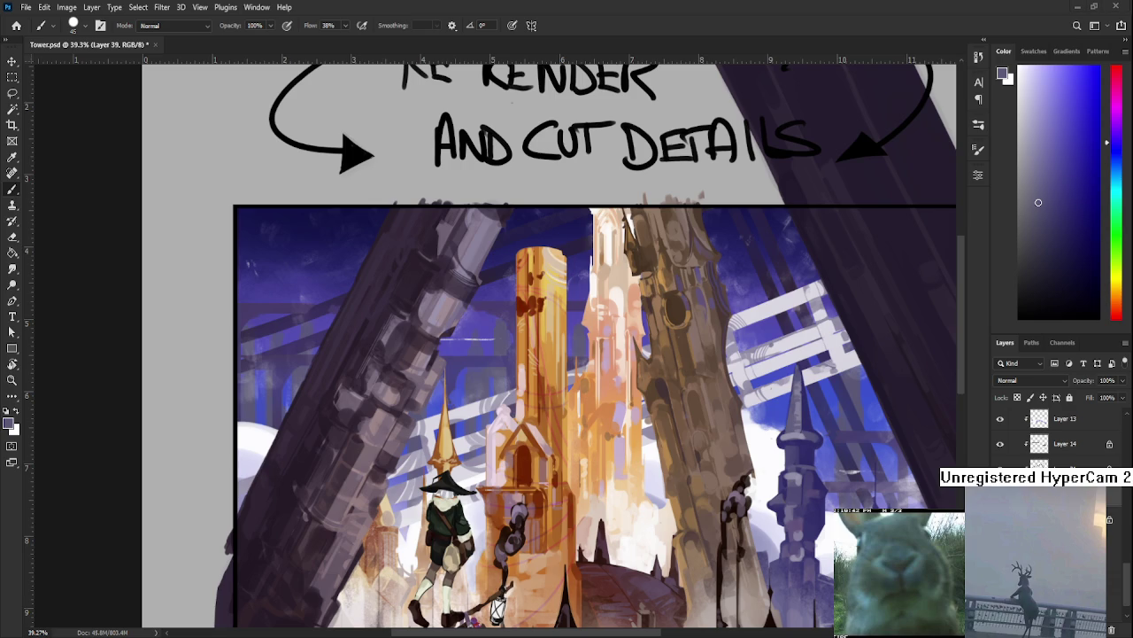
# Keep painting the sky between the pillar and golden tower, erasing stray light marks.
pyautogui.scroll(-1, 663, 503)
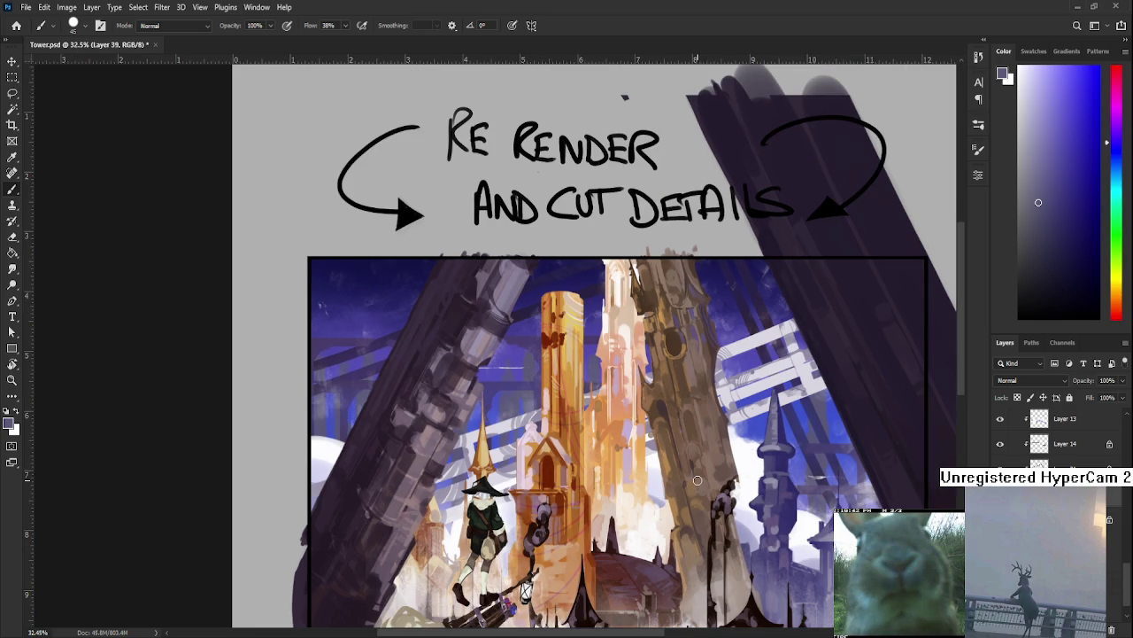
pyautogui.scroll(2, 468, 425)
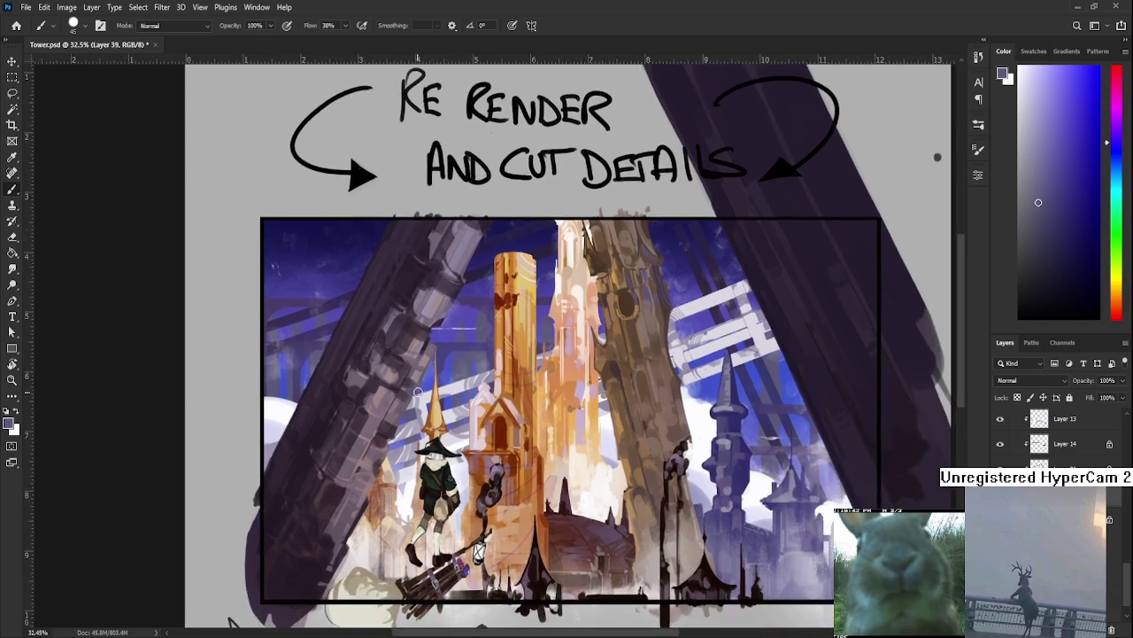
pyautogui.scroll(1, 434, 380)
pyautogui.scroll(3, 428, 375)
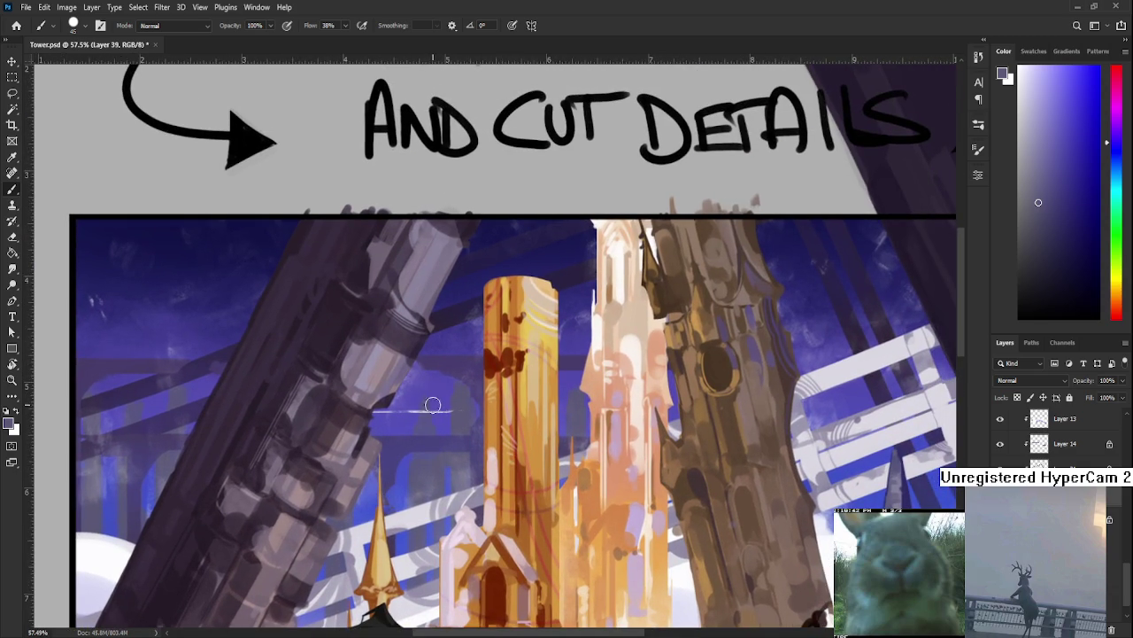
pyautogui.press('e')
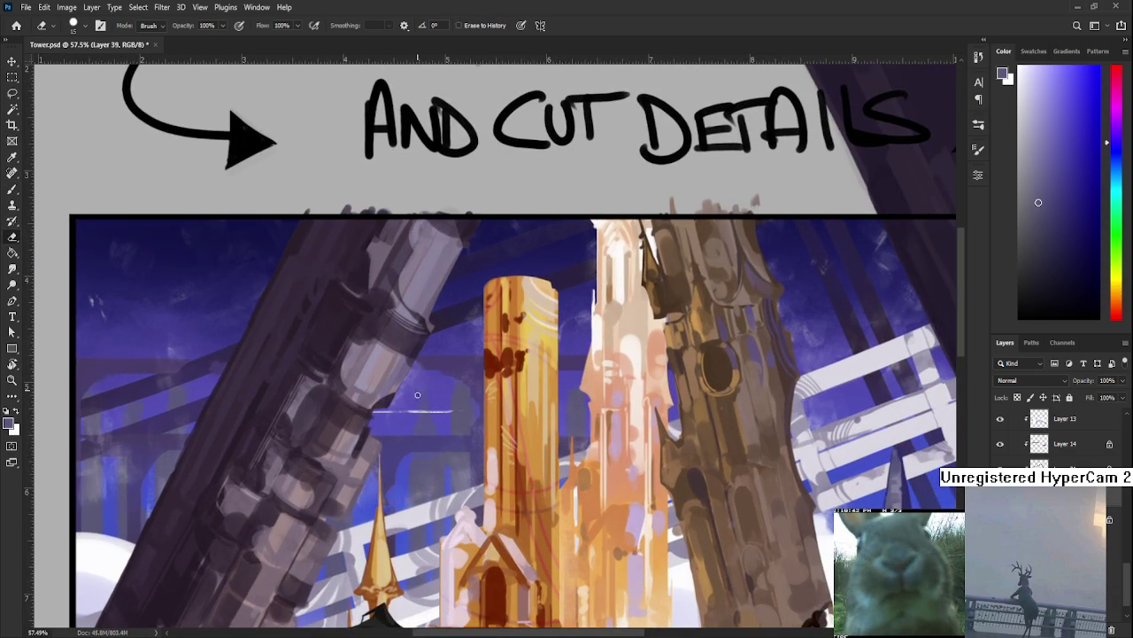
pyautogui.moveTo(434, 398); pyautogui.dragTo(442, 350)
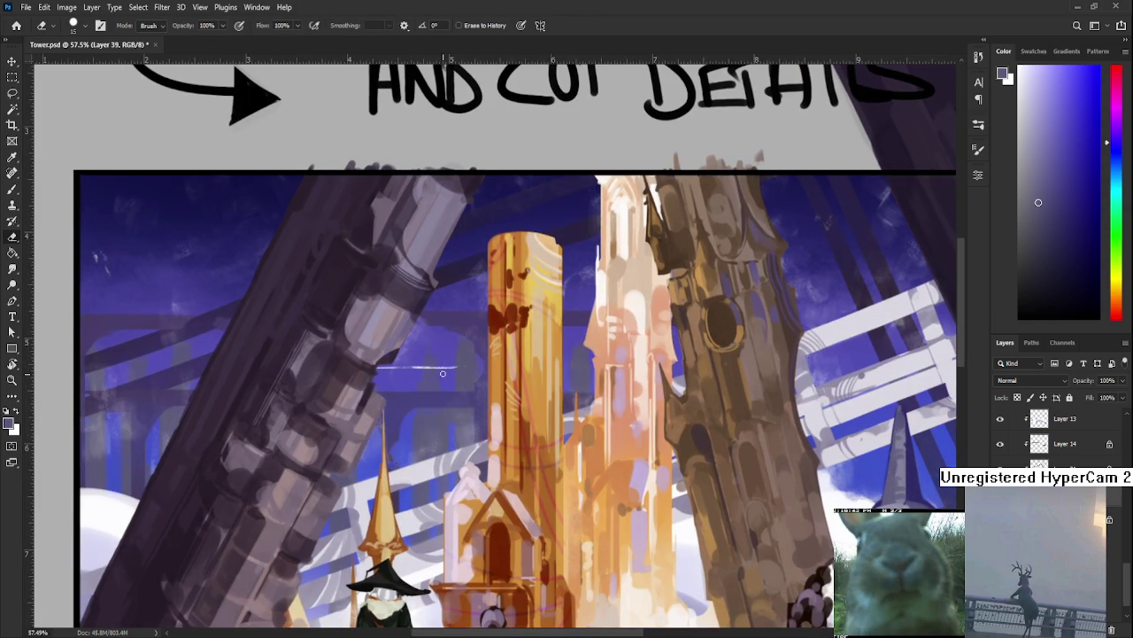
pyautogui.moveTo(443, 379); pyautogui.dragTo(444, 441)
pyautogui.press('b')
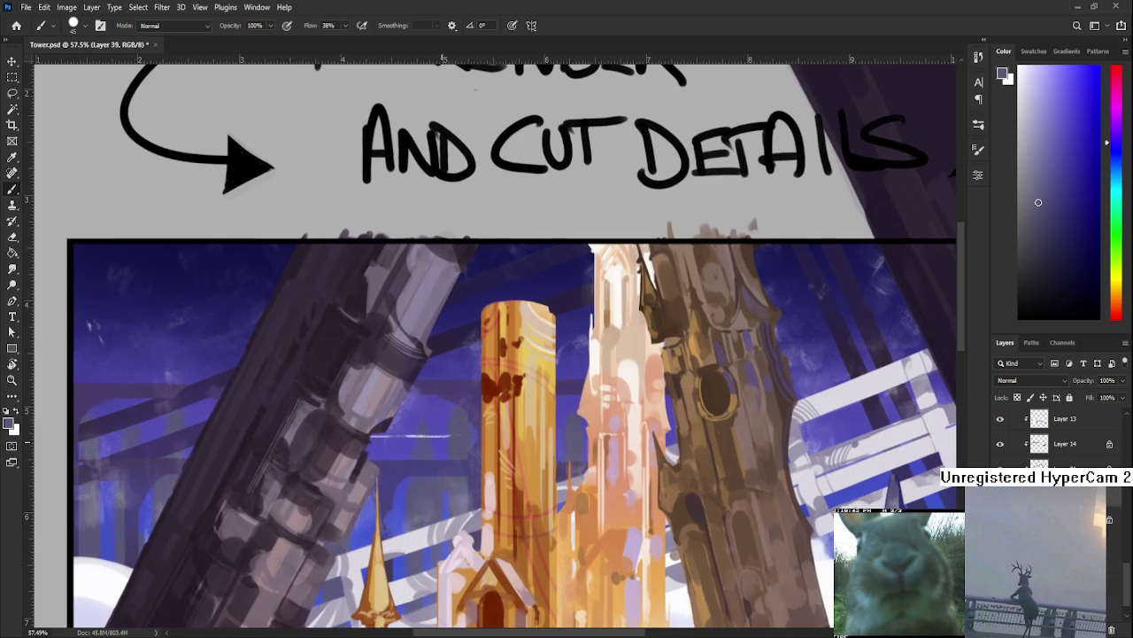
# Erase the thin pale stroke and touch up small strokes in the sky beside the golden tower.
pyautogui.scroll(-2, 444, 441)
pyautogui.scroll(-2, 444, 441)
pyautogui.moveTo(486, 502); pyautogui.dragTo(482, 411)
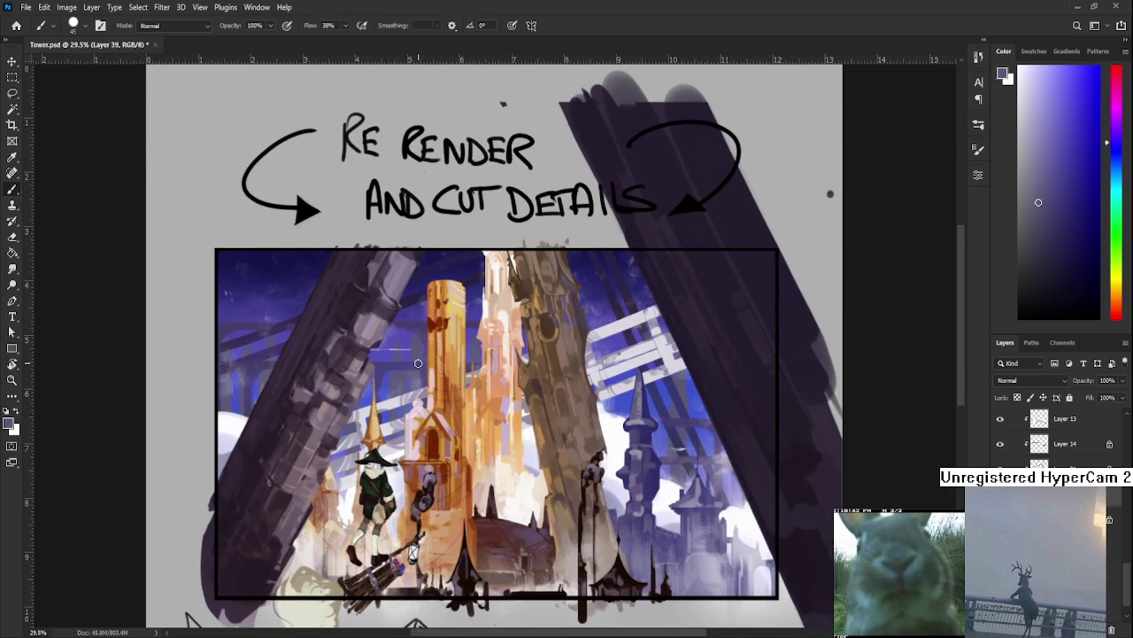
pyautogui.scroll(1, 410, 386)
pyautogui.scroll(1, 410, 386)
pyautogui.scroll(2, 429, 339)
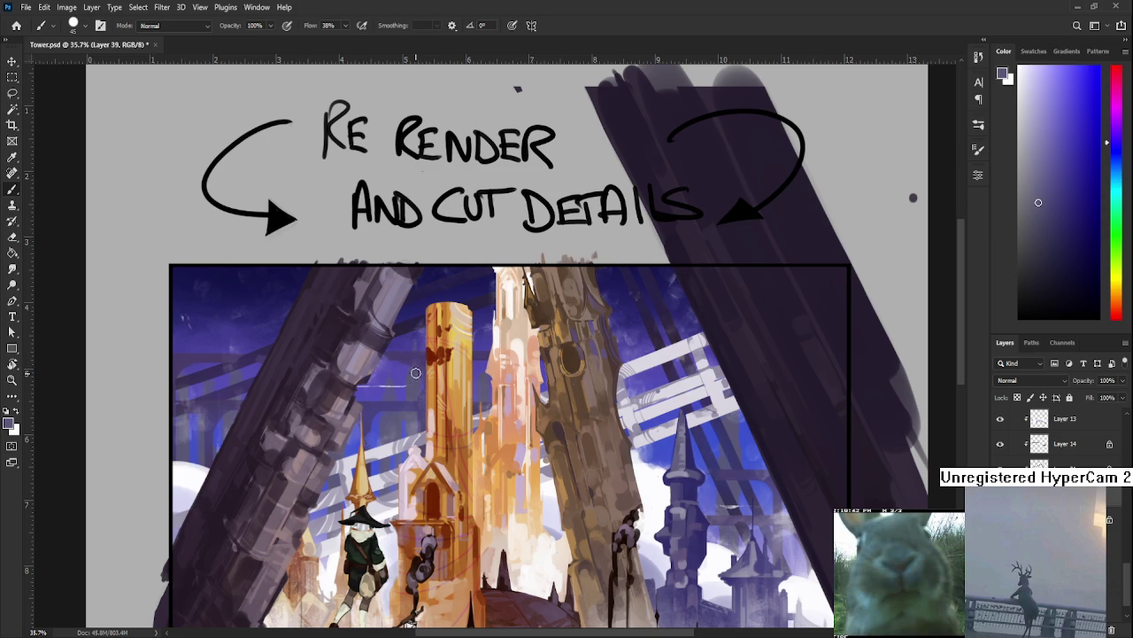
pyautogui.press('e')
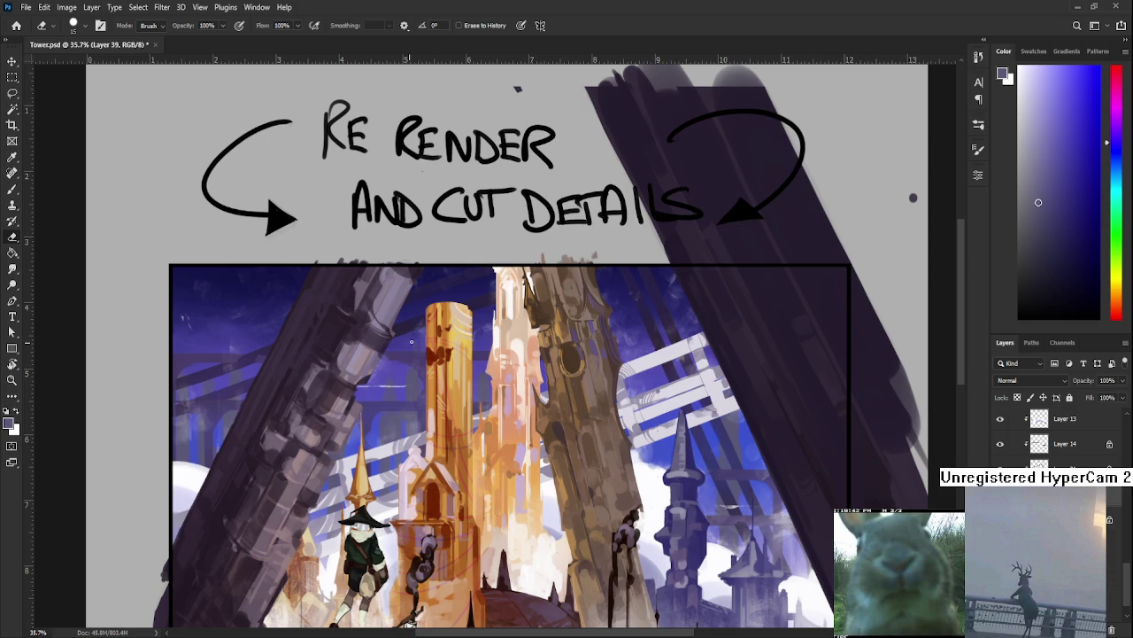
pyautogui.press('b')
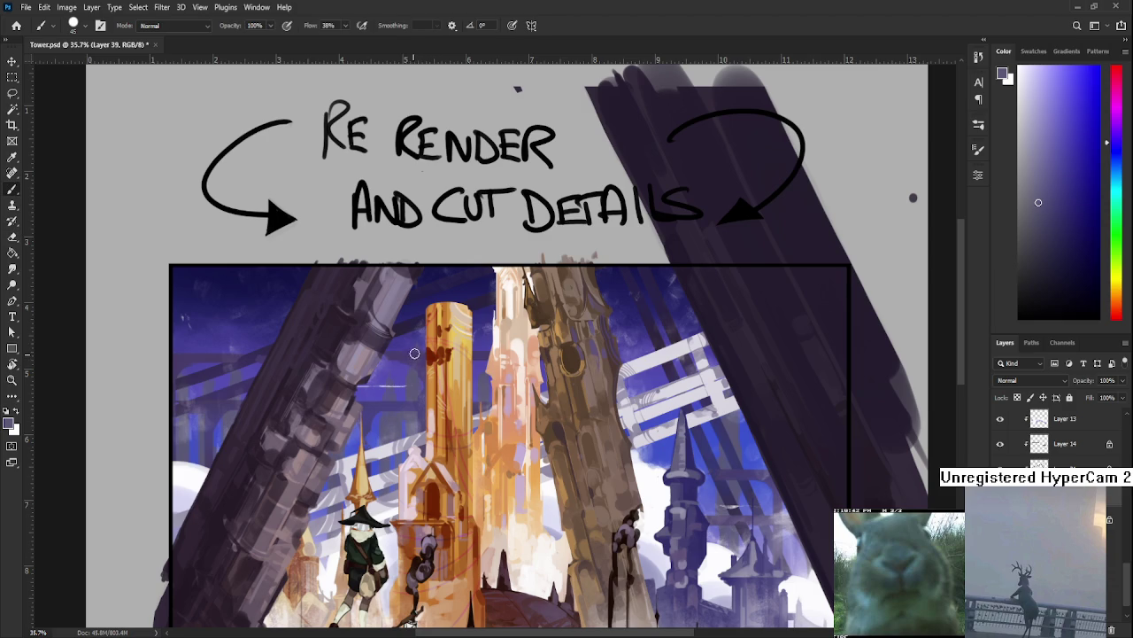
pyautogui.press('e')
pyautogui.scroll(-2, 442, 405)
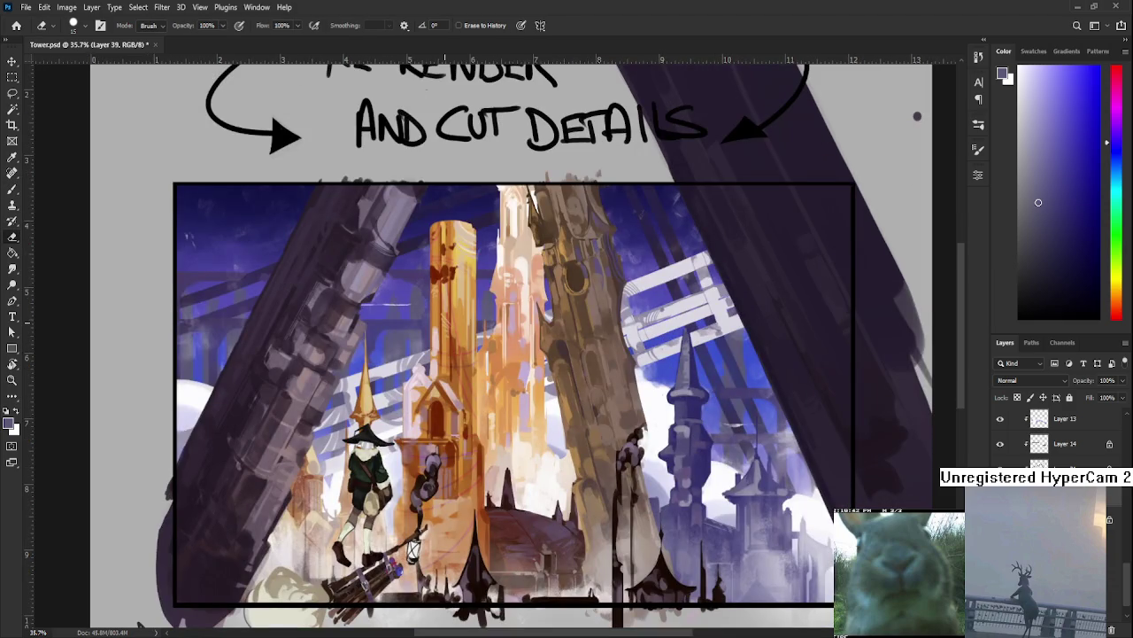
pyautogui.scroll(2, 451, 304)
pyautogui.moveTo(451, 305); pyautogui.dragTo(443, 411)
pyautogui.press('b')
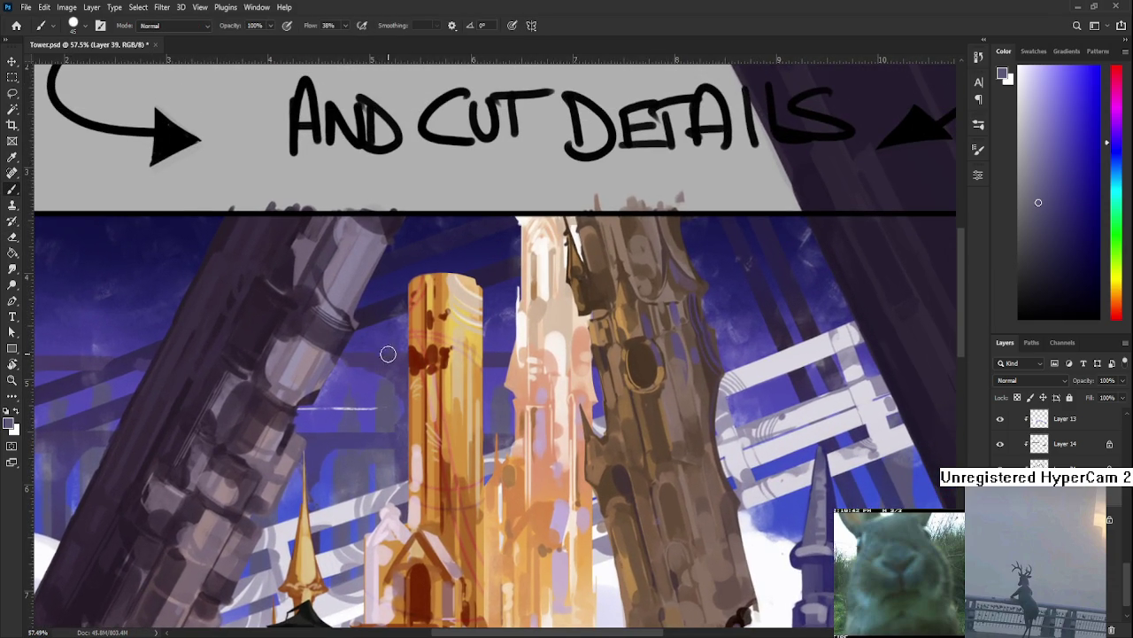
pyautogui.press('e')
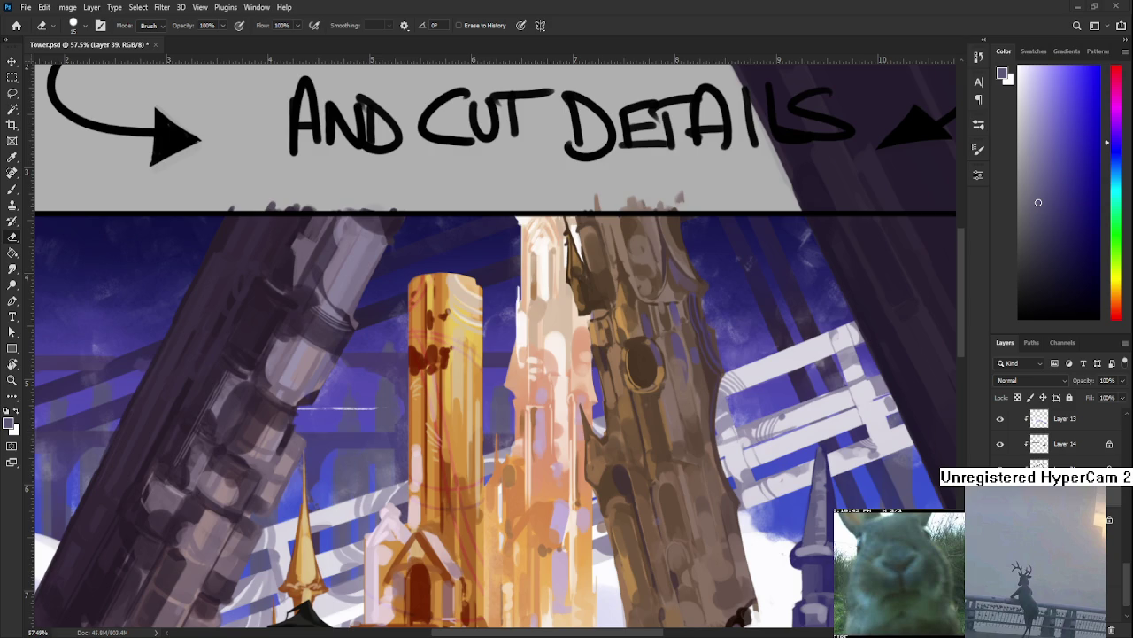
# Bring the gold tower into view and paint and erase small sky strokes along its left edge.
pyautogui.scroll(-3, 382, 438)
pyautogui.scroll(1, 382, 435)
pyautogui.scroll(1, 382, 434)
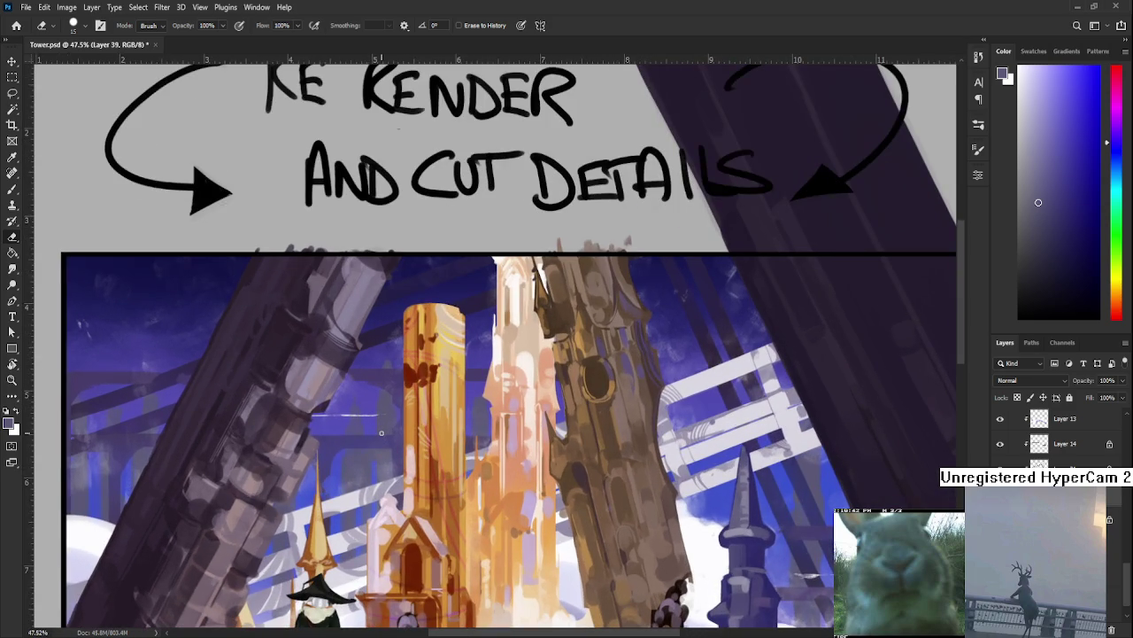
pyautogui.scroll(1, 382, 432)
pyautogui.scroll(1, 382, 432)
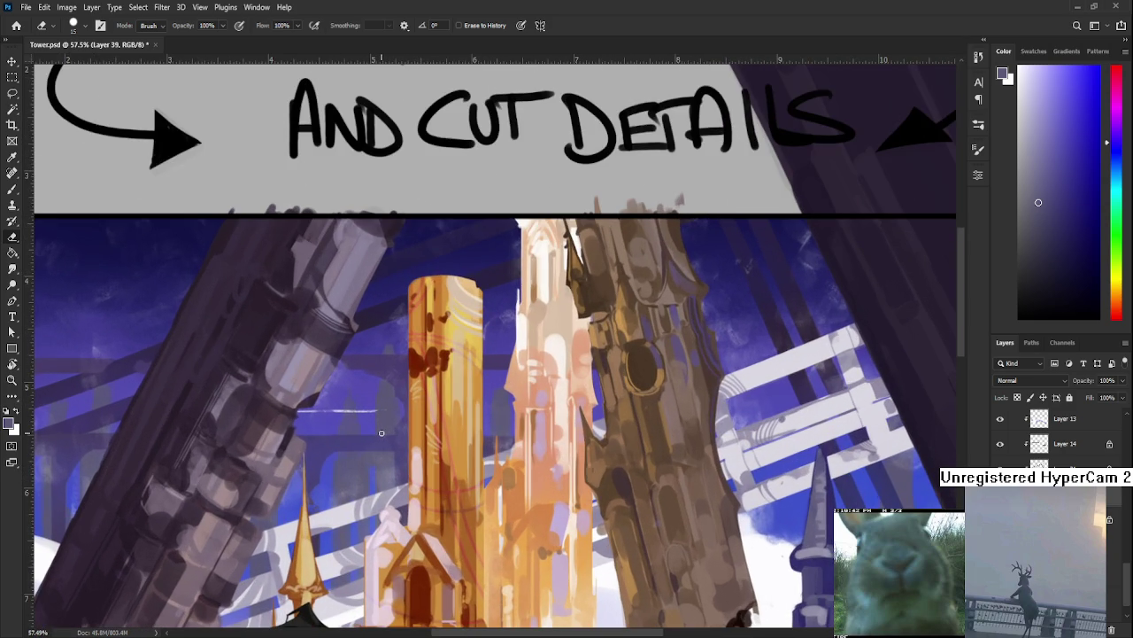
pyautogui.moveTo(393, 424); pyautogui.dragTo(414, 482)
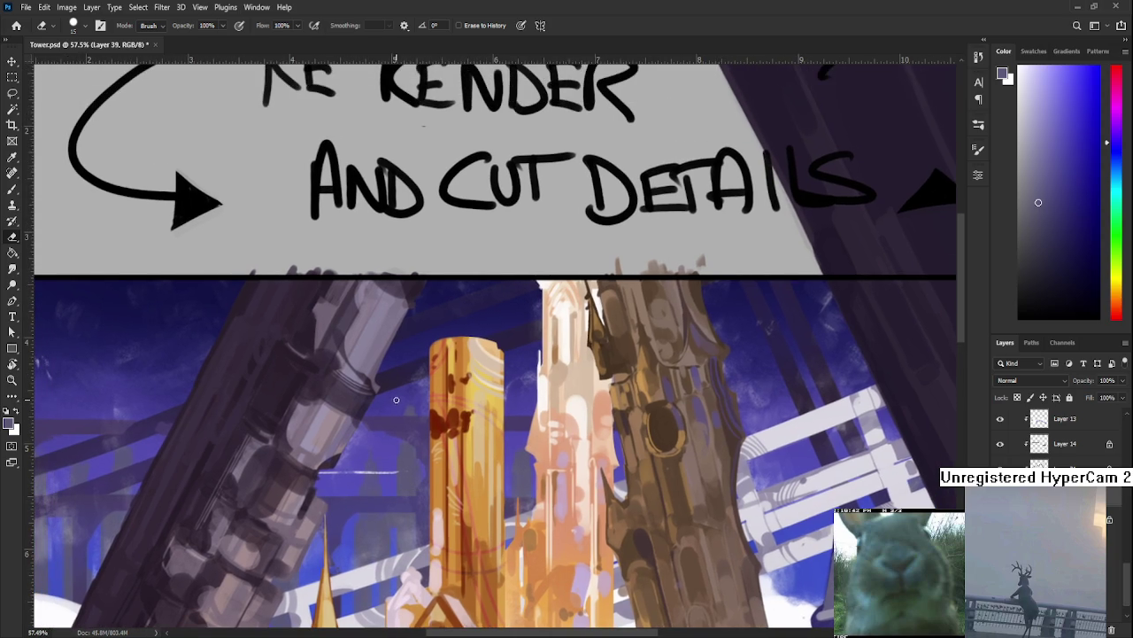
pyautogui.press('b')
pyautogui.press('e')
pyautogui.press('b')
pyautogui.press('e')
pyautogui.press('b')
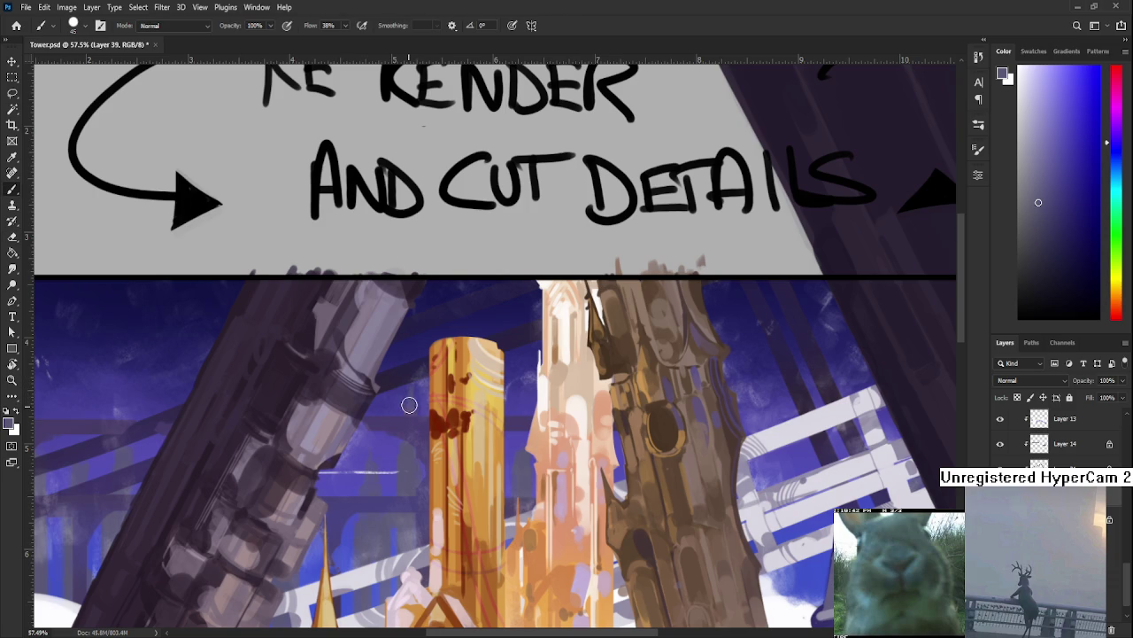
pyautogui.press('e')
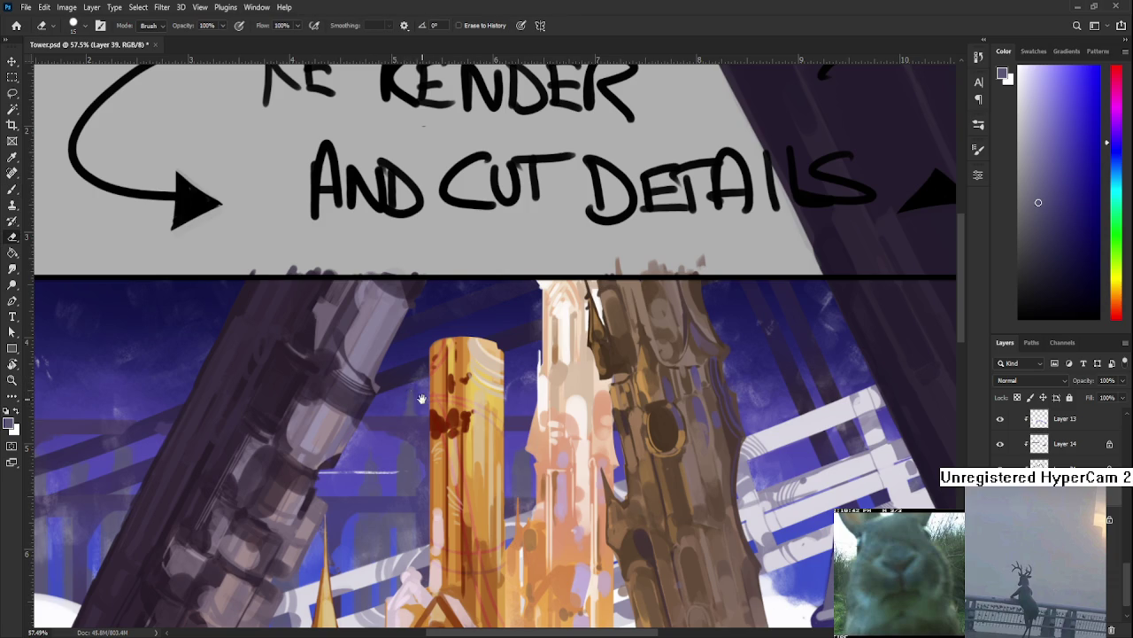
# Continue refining the sky beside the tower's left side with alternating brush and eraser strokes.
pyautogui.moveTo(434, 417); pyautogui.dragTo(447, 398)
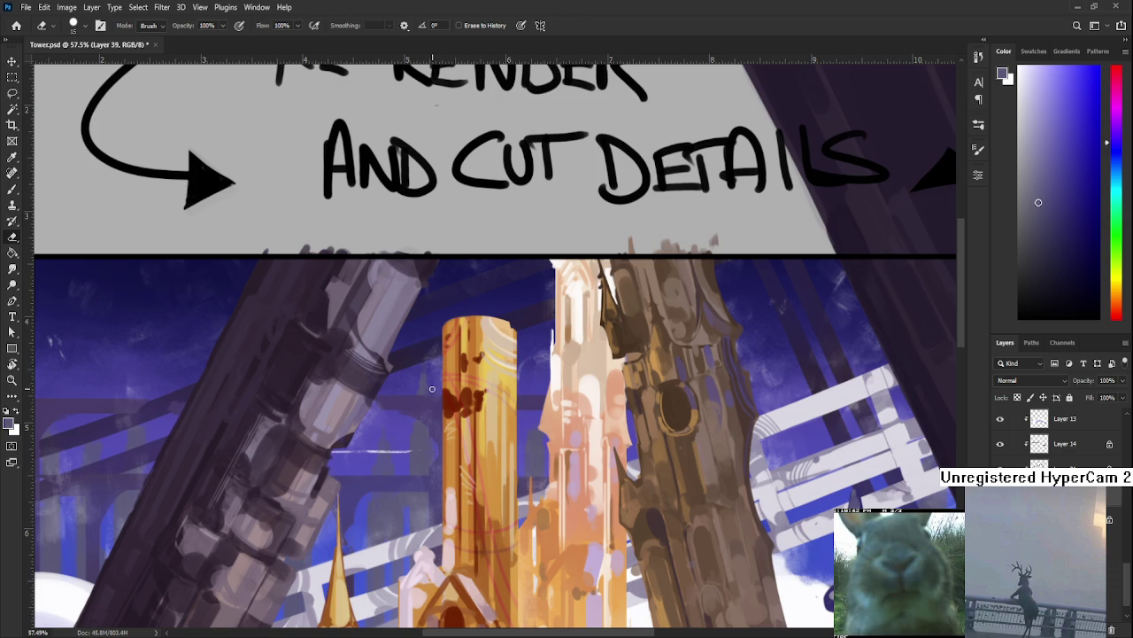
pyautogui.press('b')
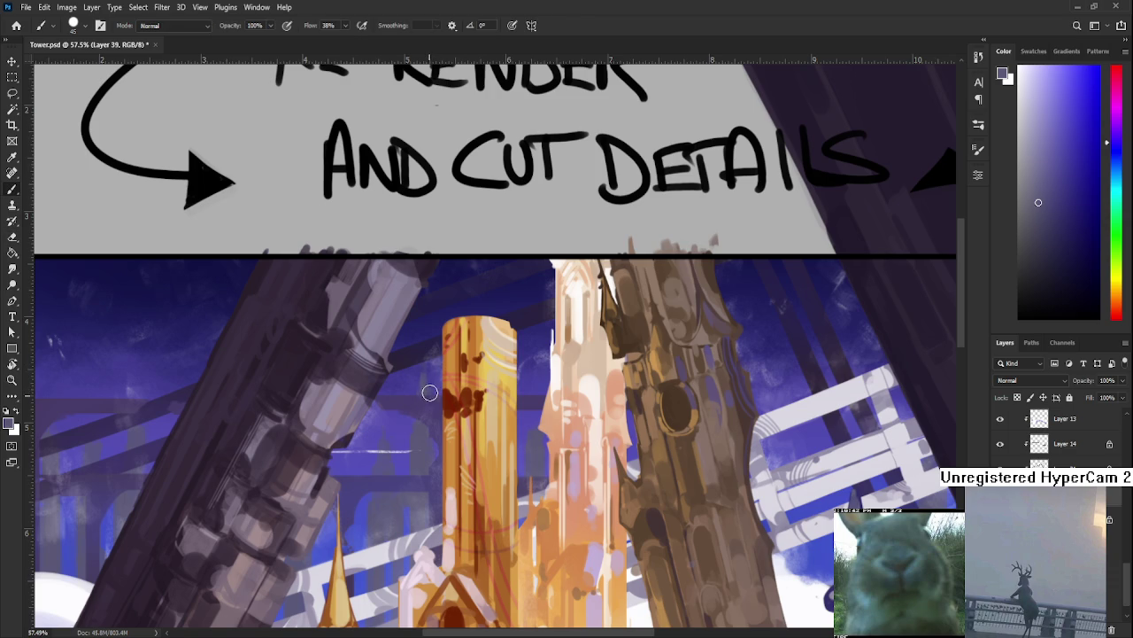
pyautogui.press('e')
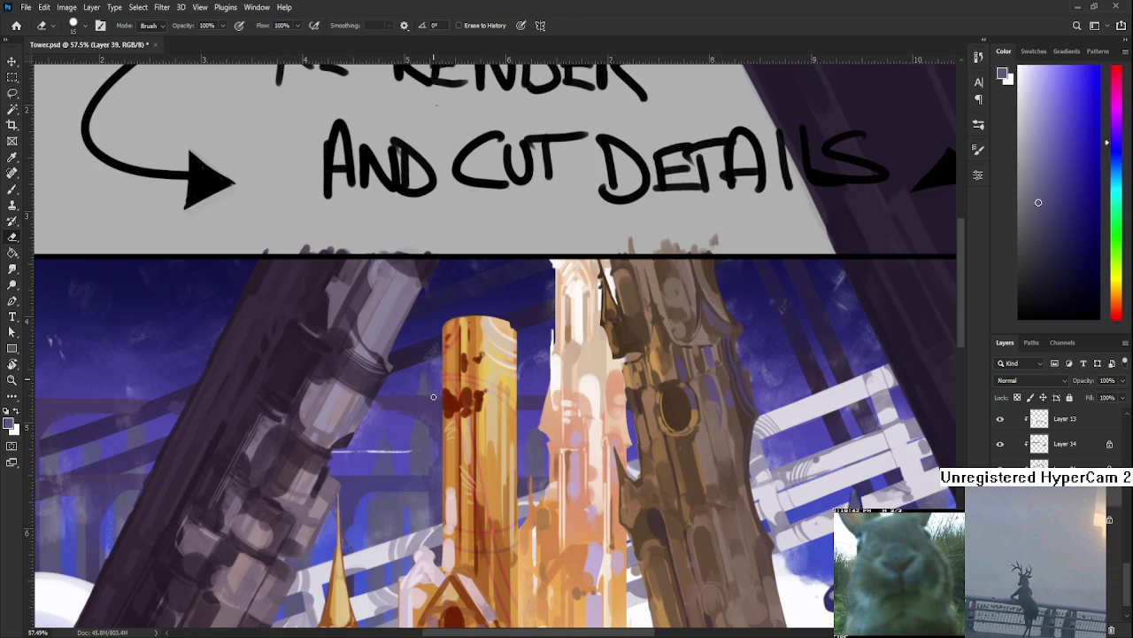
pyautogui.scroll(-1, 434, 390)
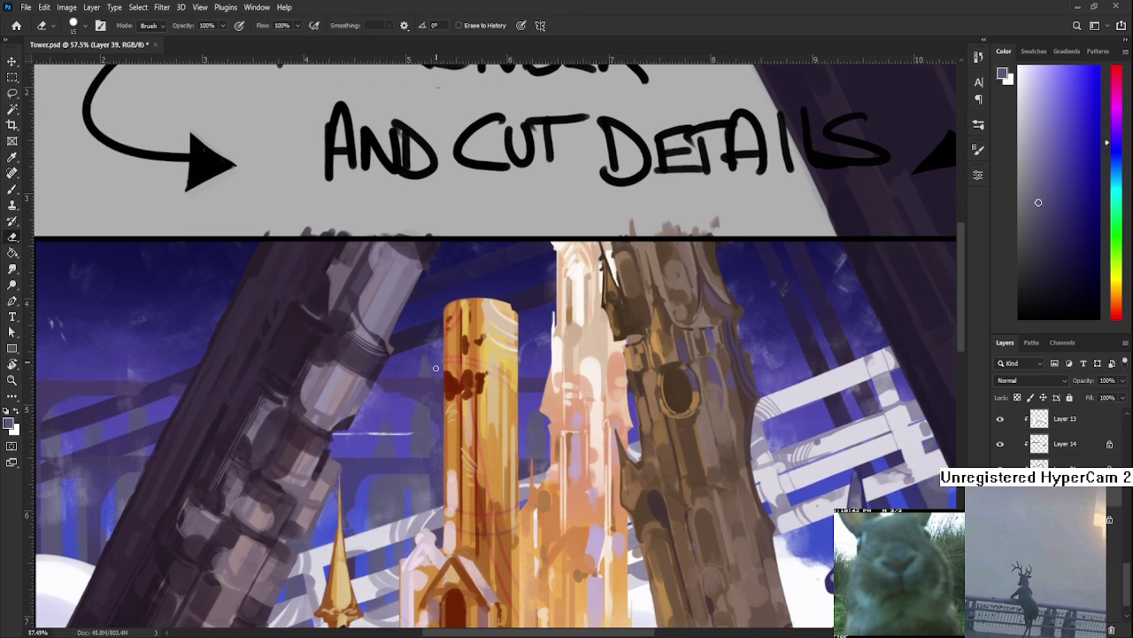
pyautogui.press('b')
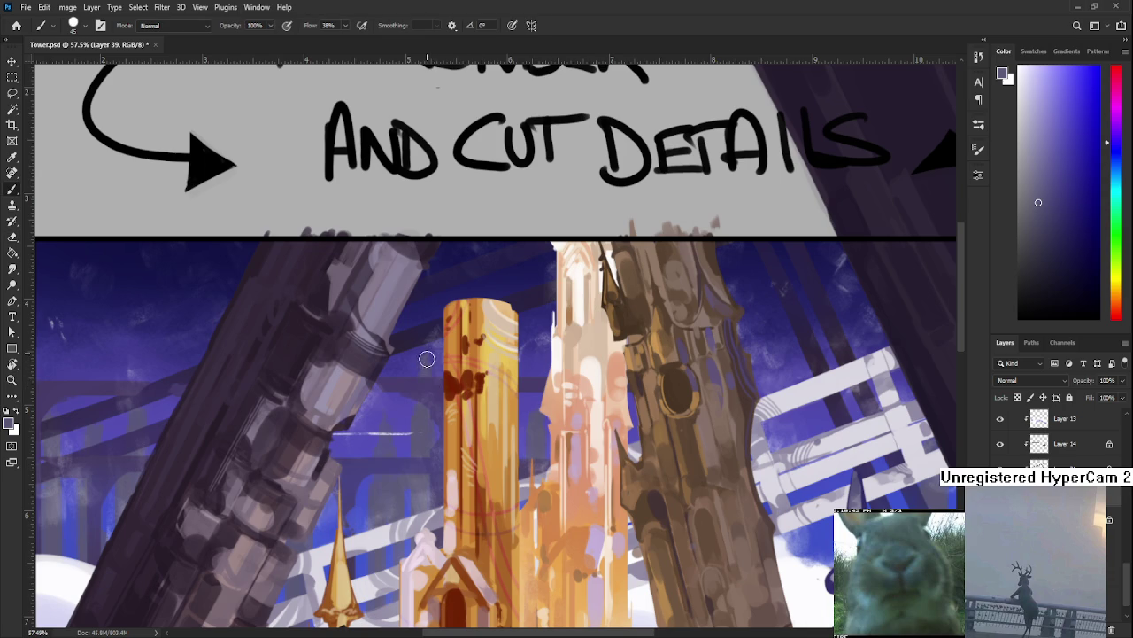
pyautogui.press('e')
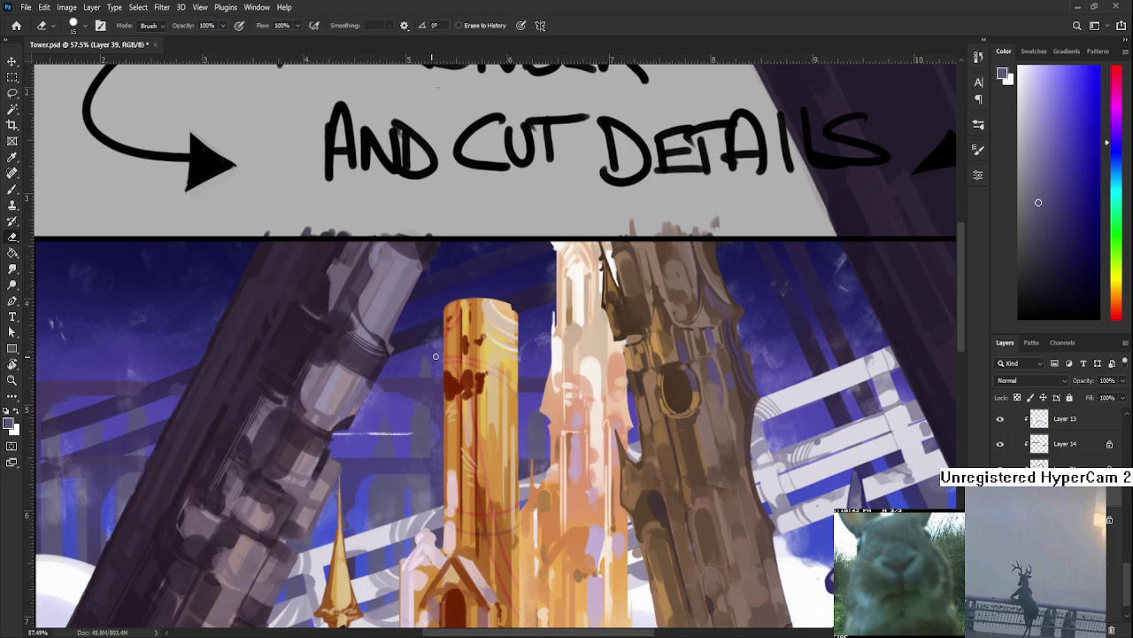
pyautogui.press('b')
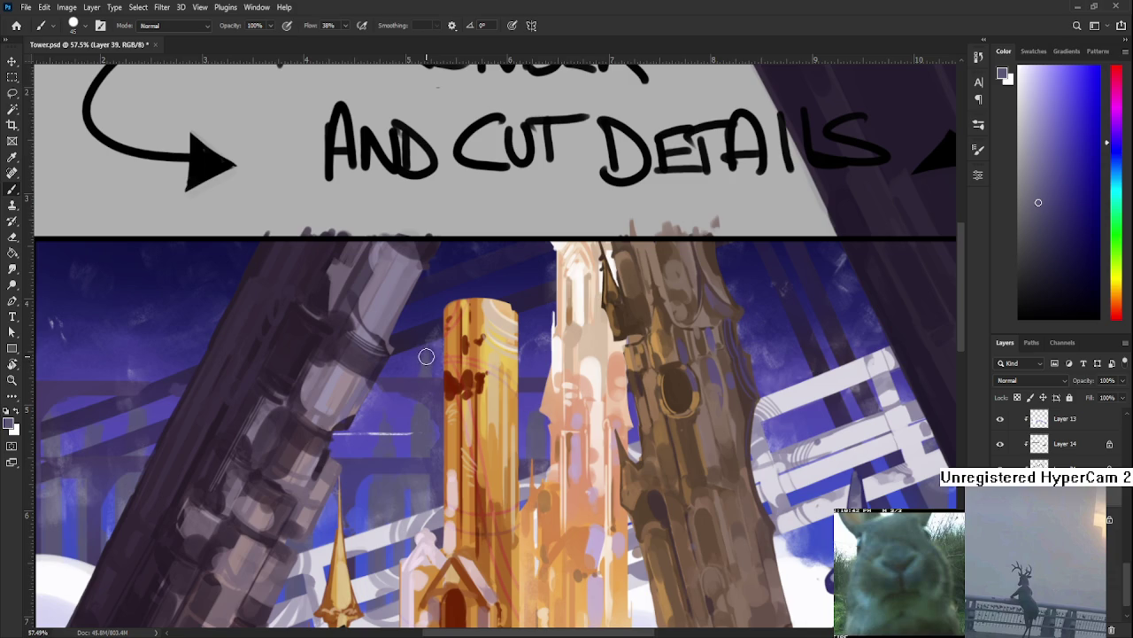
pyautogui.press('e')
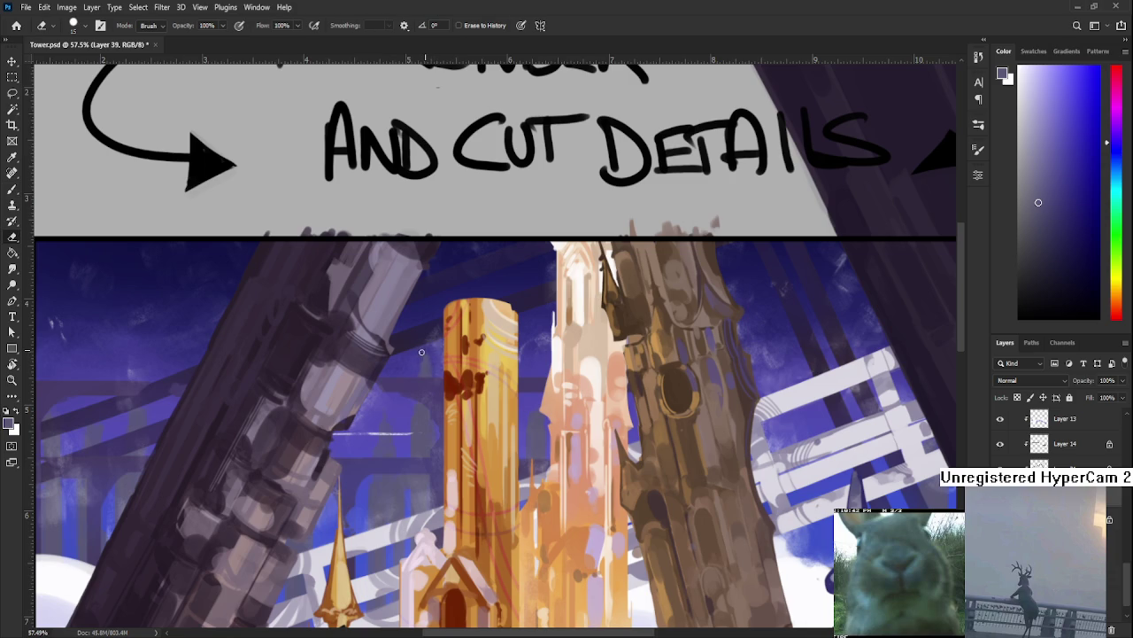
pyautogui.press('b')
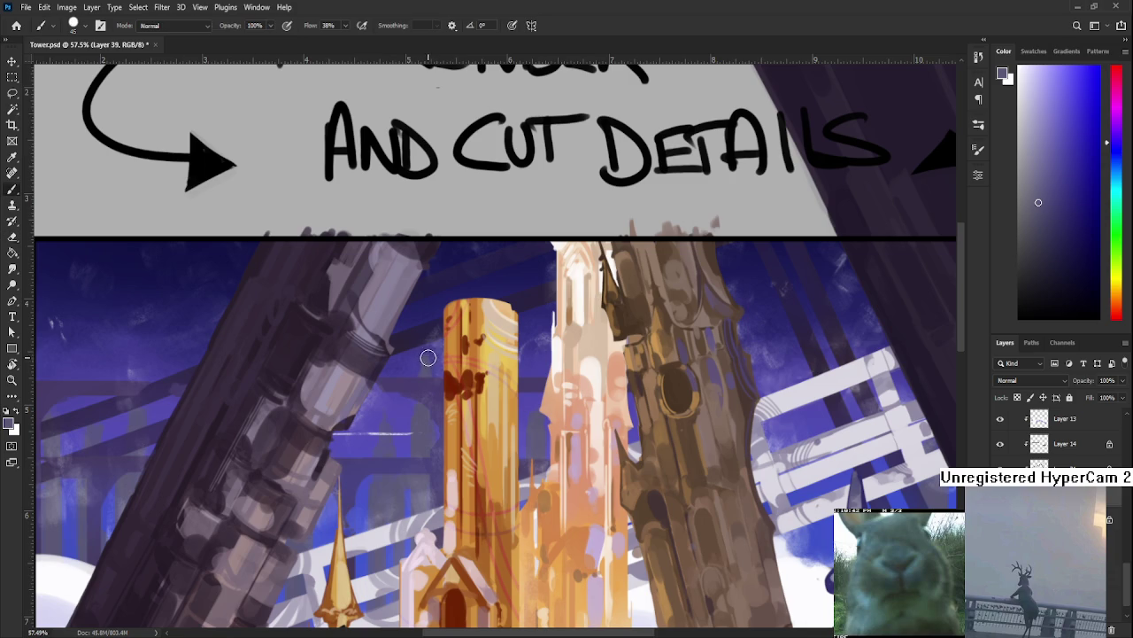
pyautogui.press('e')
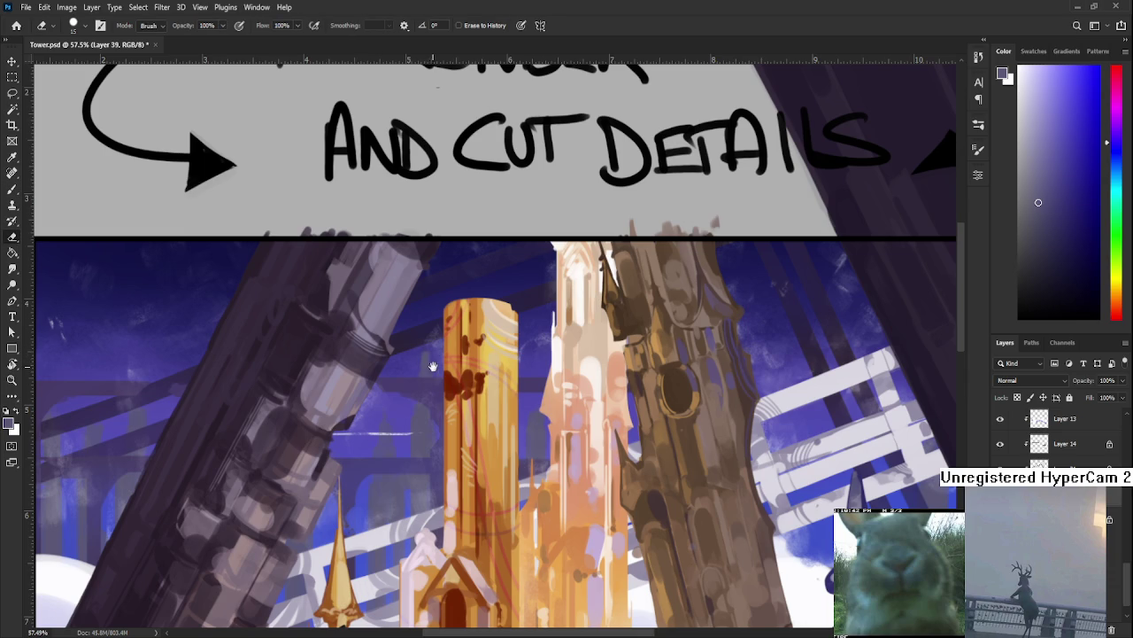
# Touch up the upper tower edges with quick paint and erase strokes while moving across the scene.
pyautogui.moveTo(431, 365); pyautogui.dragTo(431, 351)
pyautogui.press('b')
pyautogui.press('e')
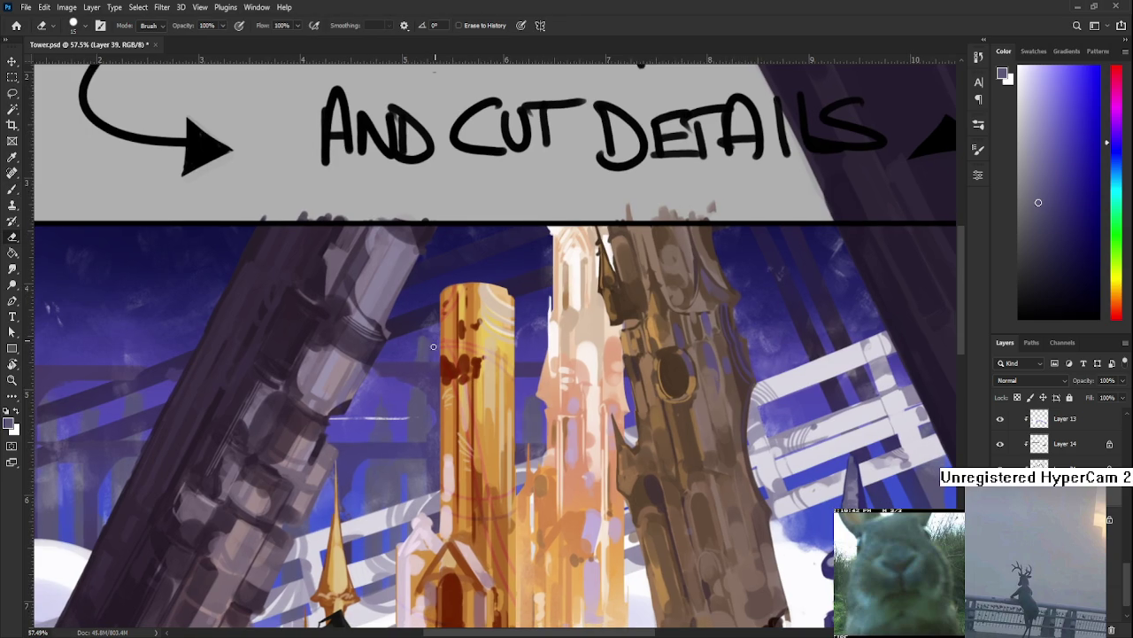
pyautogui.press('b')
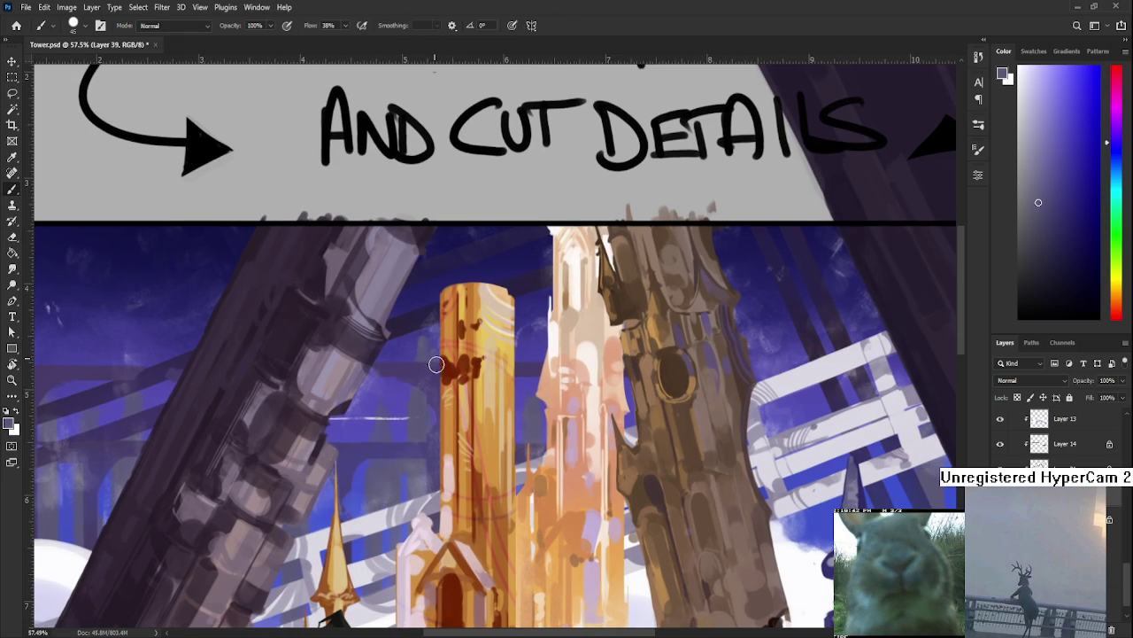
pyautogui.press('e')
pyautogui.press('b')
pyautogui.press('e')
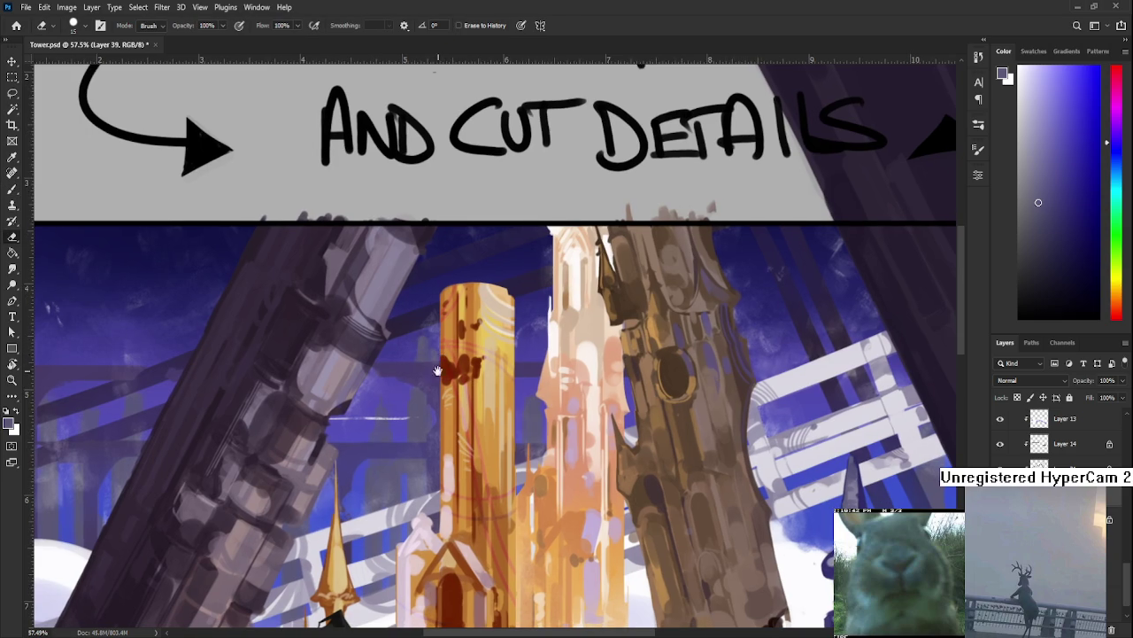
pyautogui.moveTo(528, 383); pyautogui.dragTo(456, 359)
pyautogui.press('b')
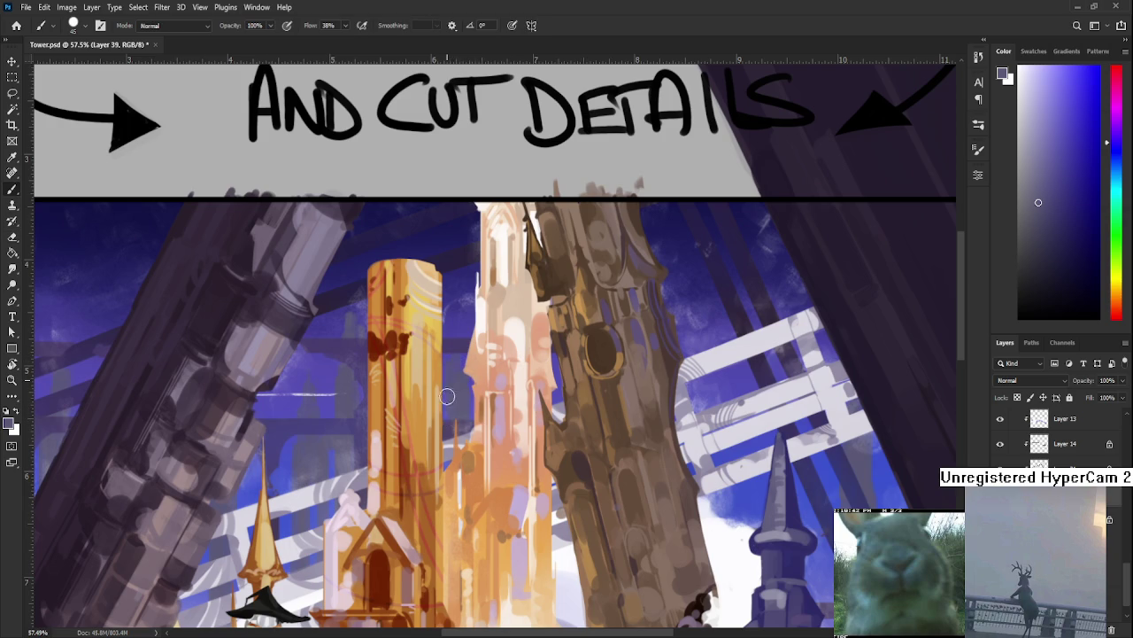
pyautogui.press('e')
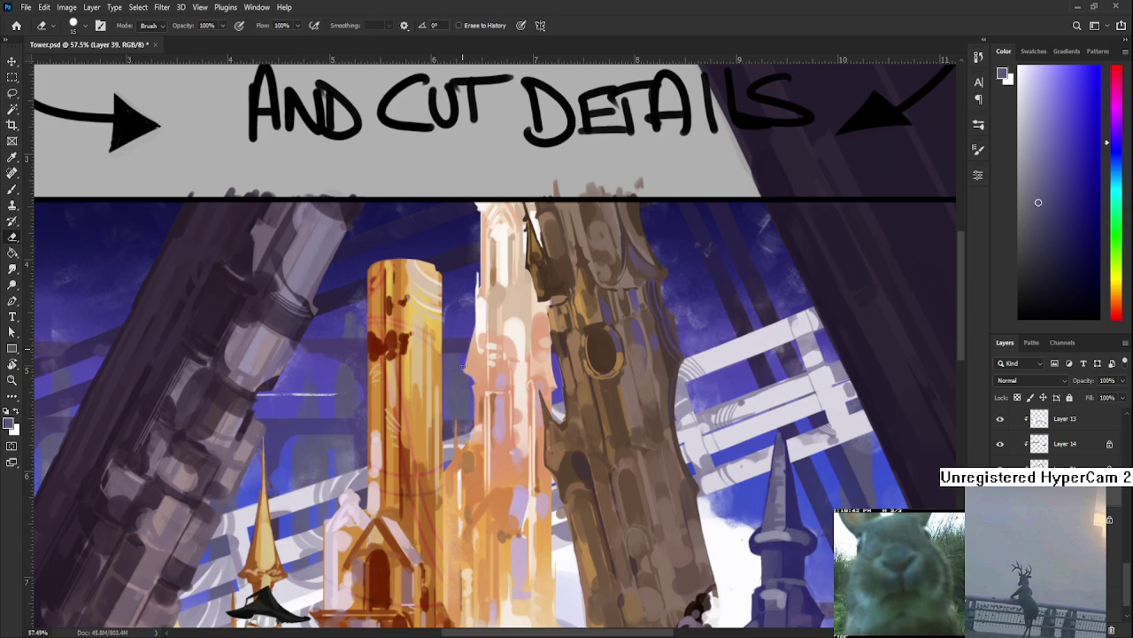
pyautogui.press('b')
pyautogui.moveTo(486, 447)
pyautogui.mouseDown()
pyautogui.moveTo(504, 337)
pyautogui.moveTo(448, 354)
pyautogui.mouseUp()
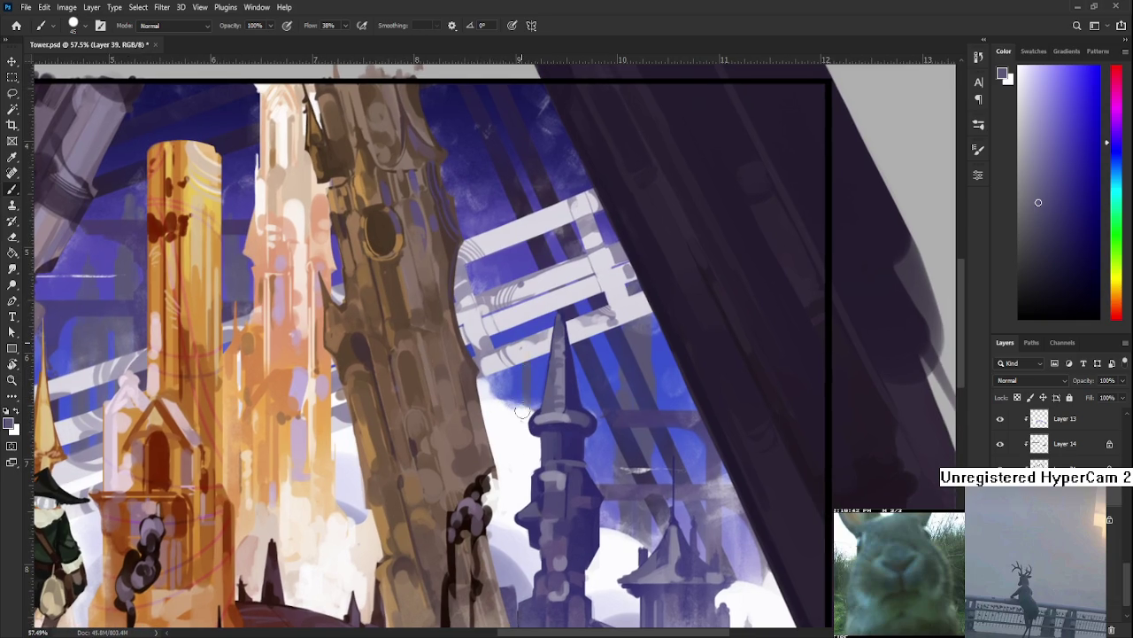
# Paint a small sky patch beside the dark right spire, then switch to the eraser.
pyautogui.moveTo(533, 377); pyautogui.dragTo(536, 394)
pyautogui.press('e')
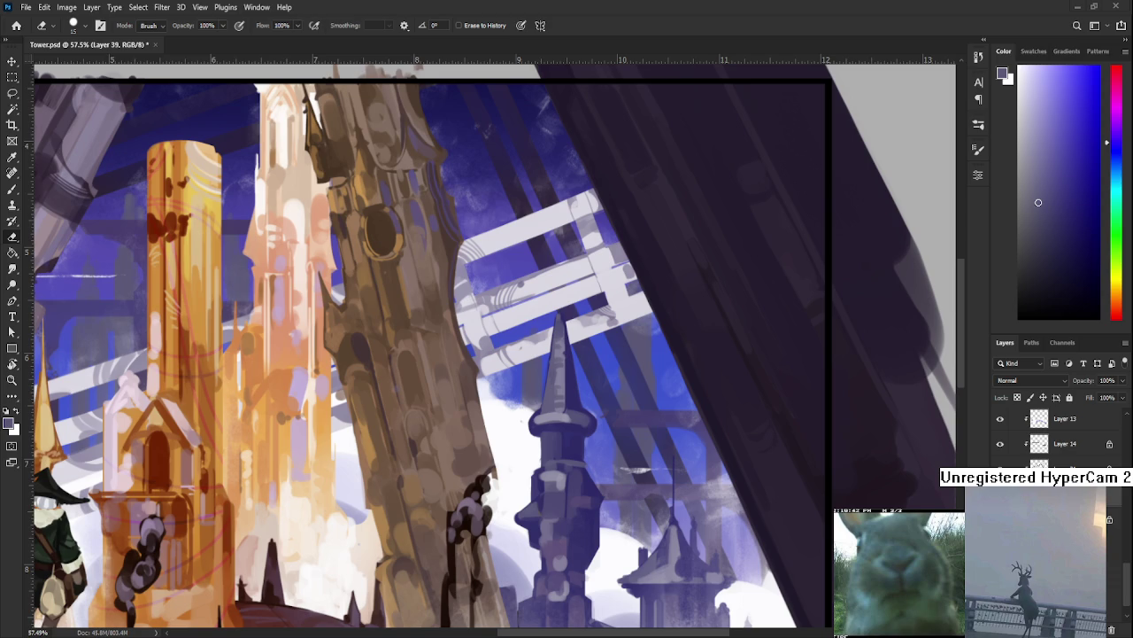
pyautogui.scroll(-2, 529, 467)
pyautogui.scroll(2, 527, 456)
# Zoom out to check the whole framed panel, then zoom back in.
pyautogui.scroll(2, 523, 446)
pyautogui.scroll(-3, 511, 441)
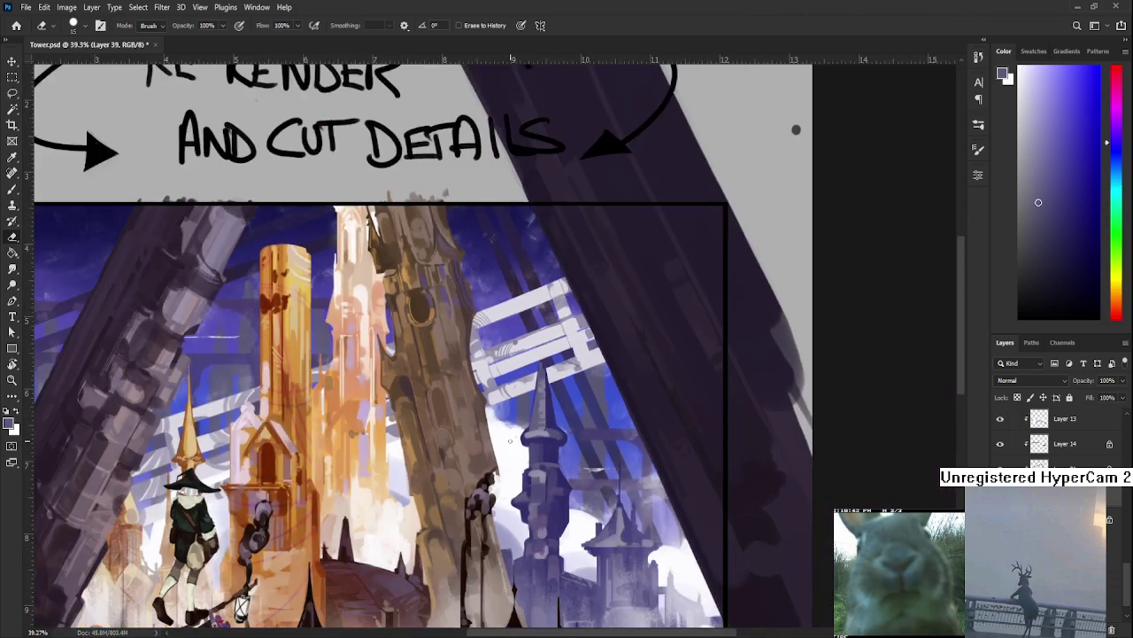
pyautogui.scroll(-2, 522, 390)
pyautogui.scroll(1, 531, 339)
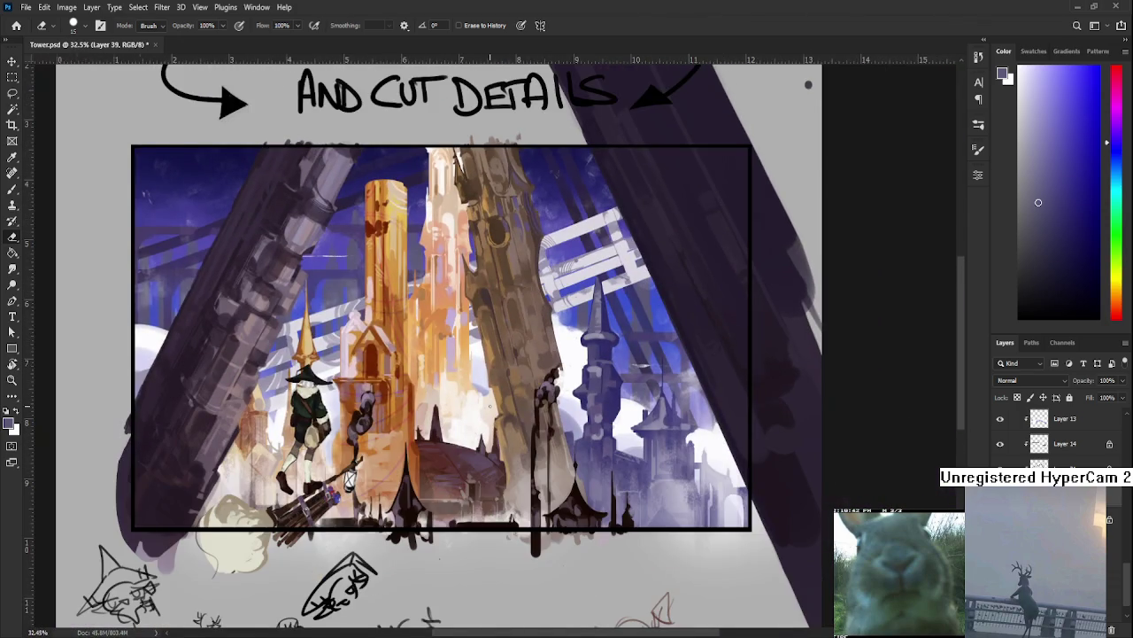
pyautogui.scroll(2, 489, 406)
pyautogui.scroll(-2, 479, 407)
pyautogui.scroll(1, 479, 407)
pyautogui.scroll(2, 449, 415)
pyautogui.scroll(2, 356, 462)
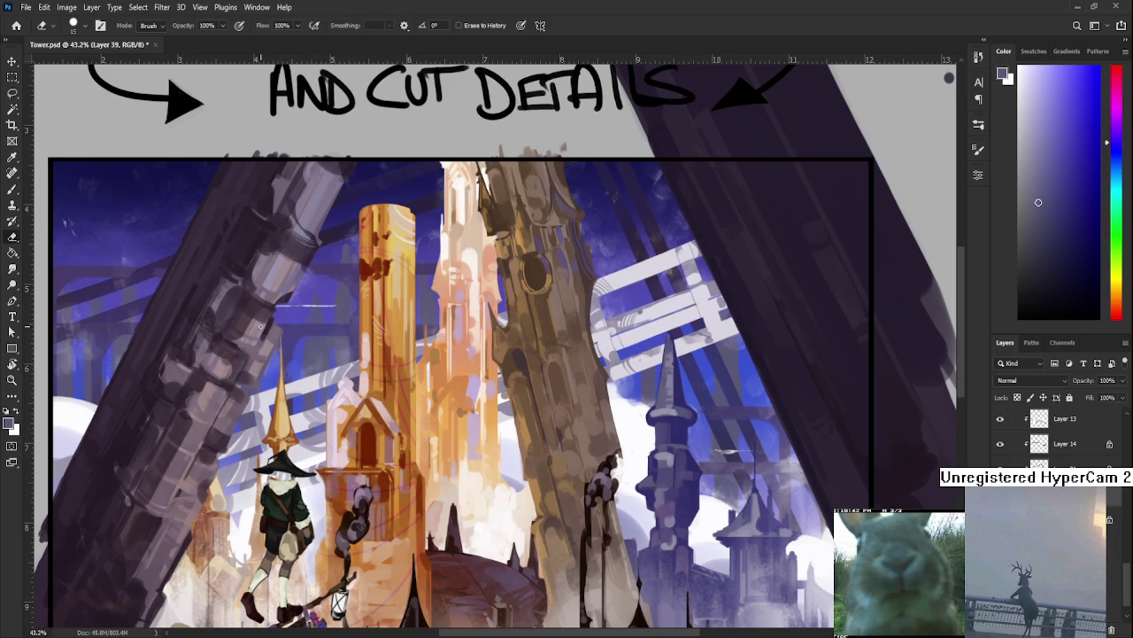
# Erase a small spot in the sky beside the dark left pillar.
pyautogui.press('b')
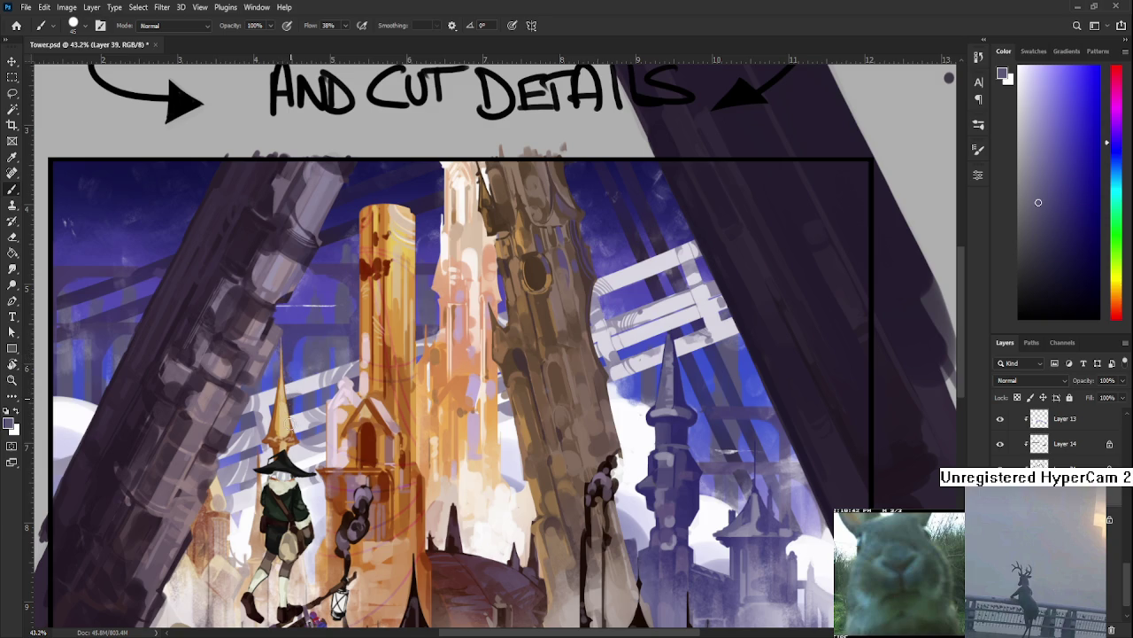
pyautogui.press('e')
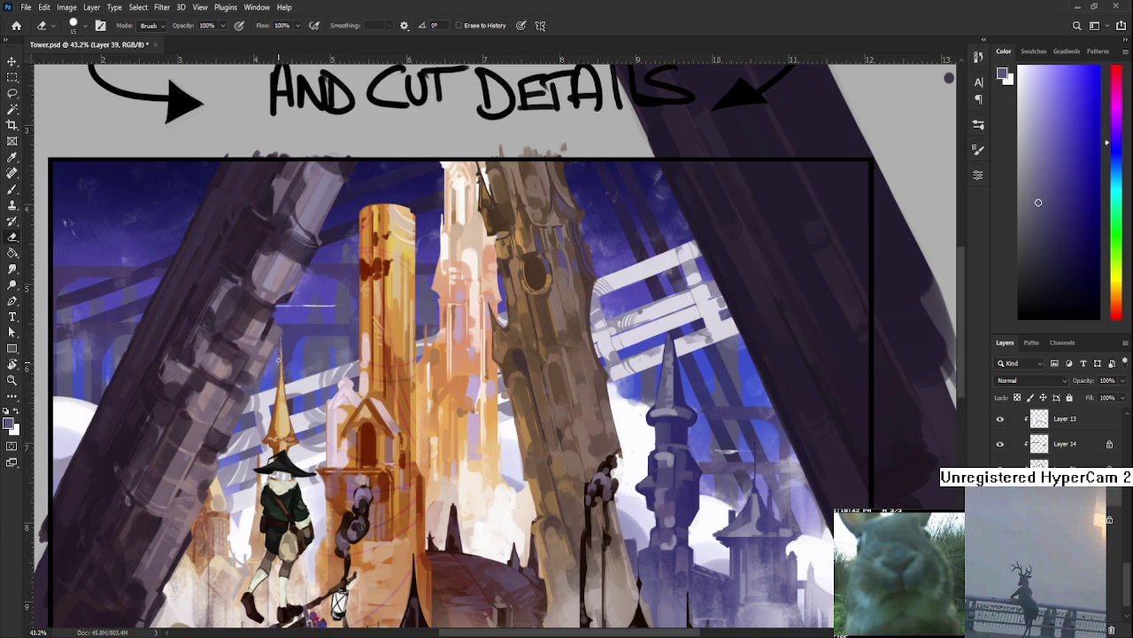
pyautogui.press('b')
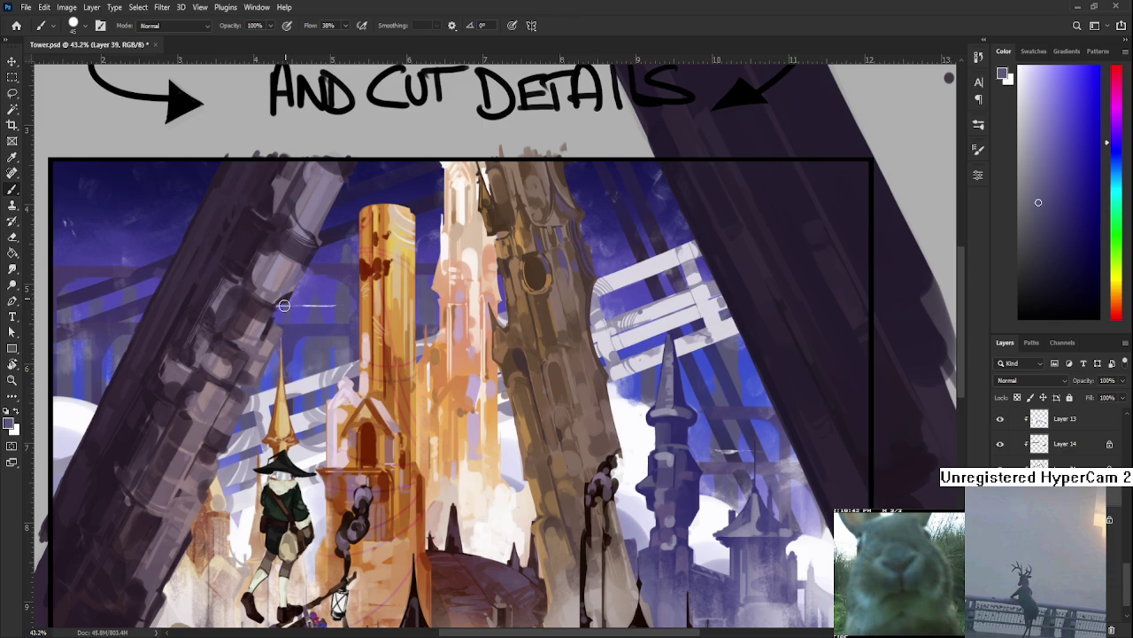
pyautogui.press('e')
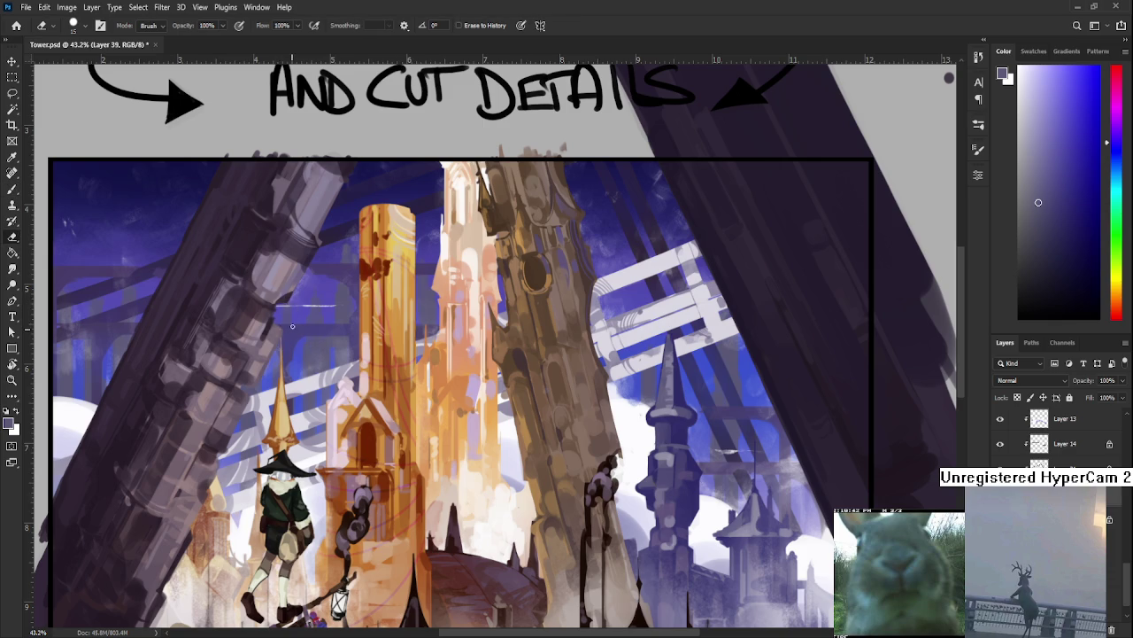
pyautogui.moveTo(291, 311); pyautogui.dragTo(296, 288)
# Pan up to the AND CUT DETAILS note and back to the painting, then scroll the Layers panel.
pyautogui.moveTo(308, 387); pyautogui.dragTo(302, 348)
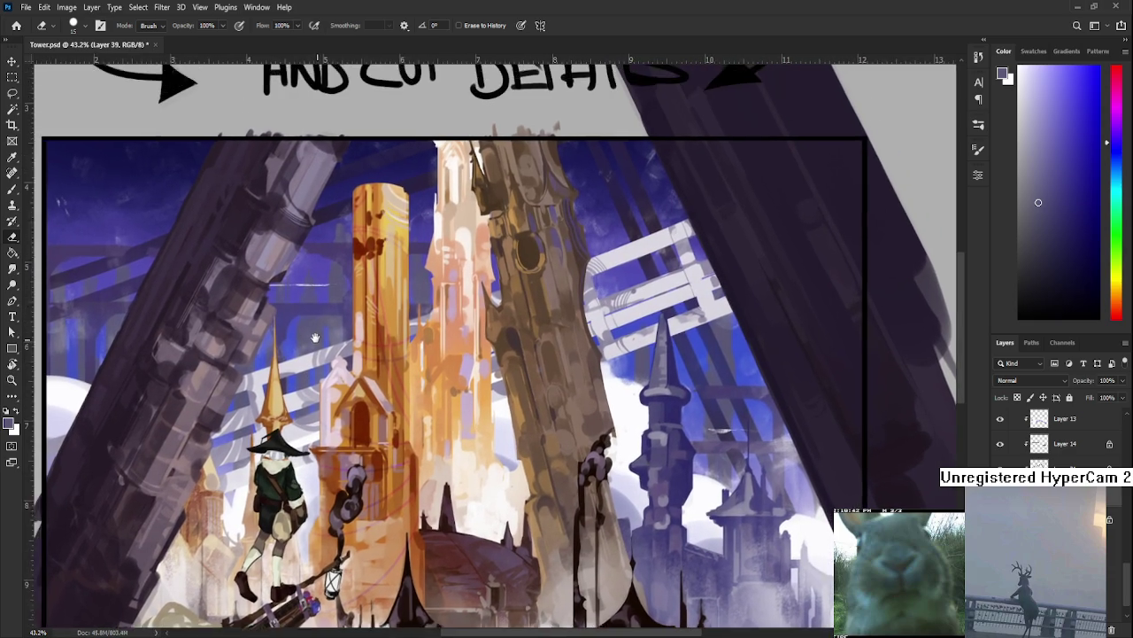
pyautogui.moveTo(308, 296); pyautogui.dragTo(332, 310)
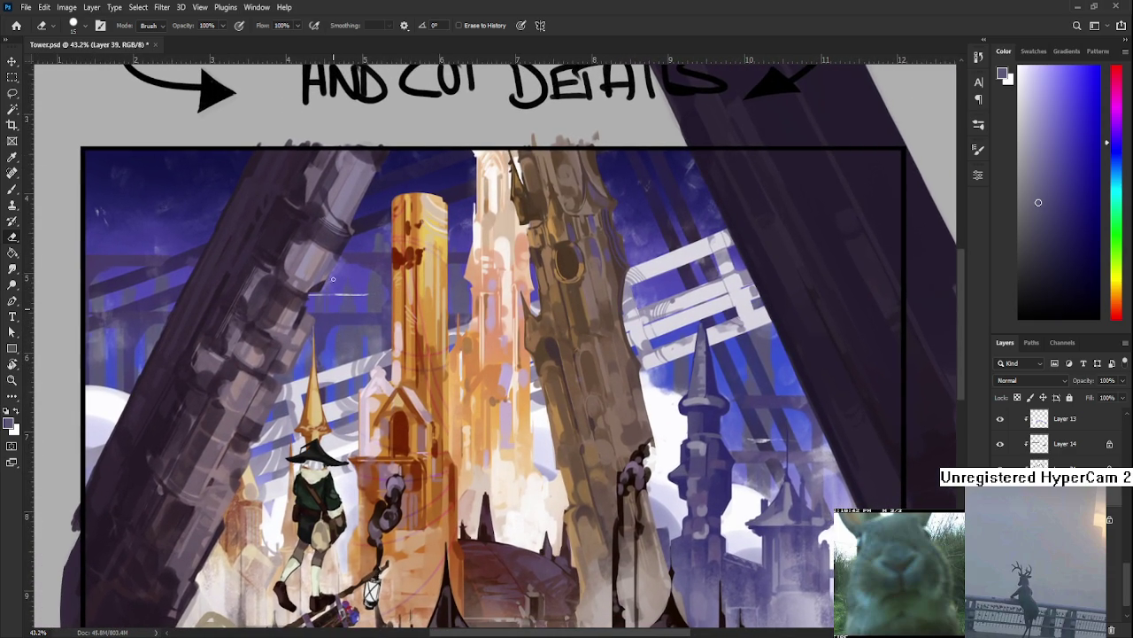
pyautogui.moveTo(339, 379); pyautogui.dragTo(332, 353)
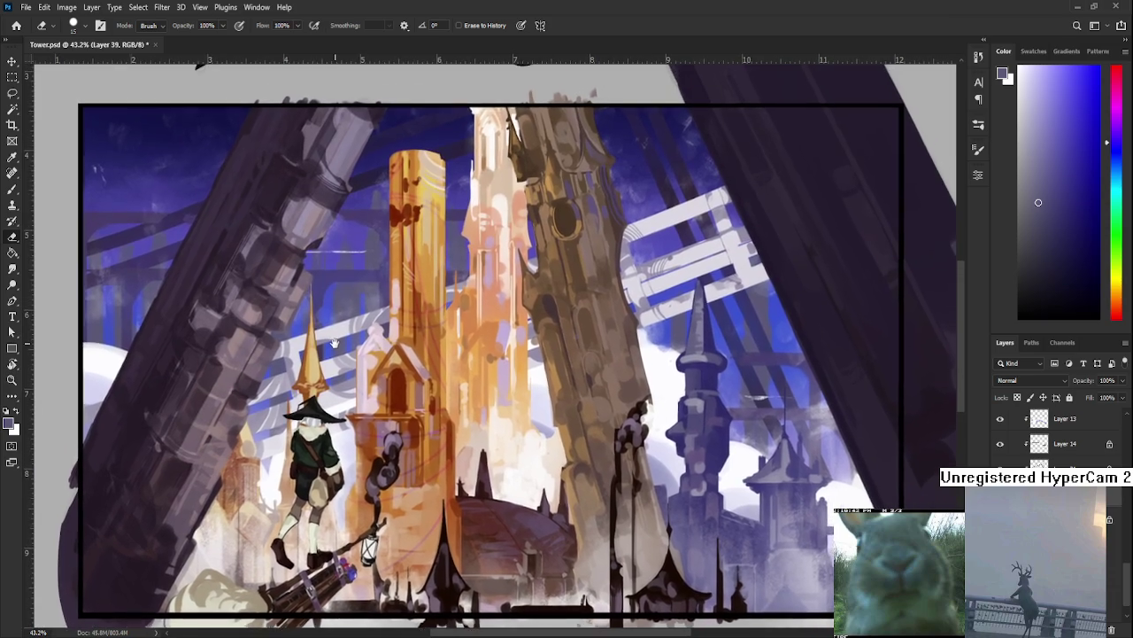
pyautogui.scroll(2, 1106, 623)
pyautogui.scroll(2, 1107, 622)
pyautogui.scroll(2, 1106, 622)
pyautogui.scroll(2, 1107, 622)
pyautogui.scroll(2, 1045, 438)
pyautogui.scroll(2, 1045, 438)
pyautogui.scroll(1, 1045, 439)
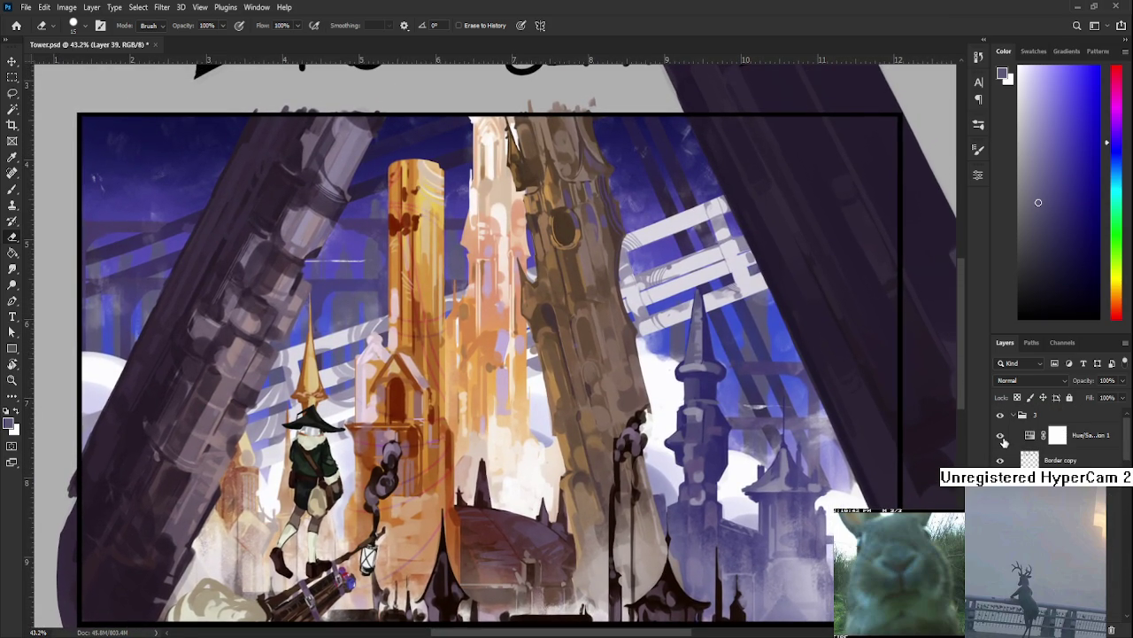
pyautogui.click(1001, 434)
pyautogui.scroll(-1, 643, 429)
pyautogui.scroll(-1, 643, 429)
pyautogui.scroll(-1, 643, 429)
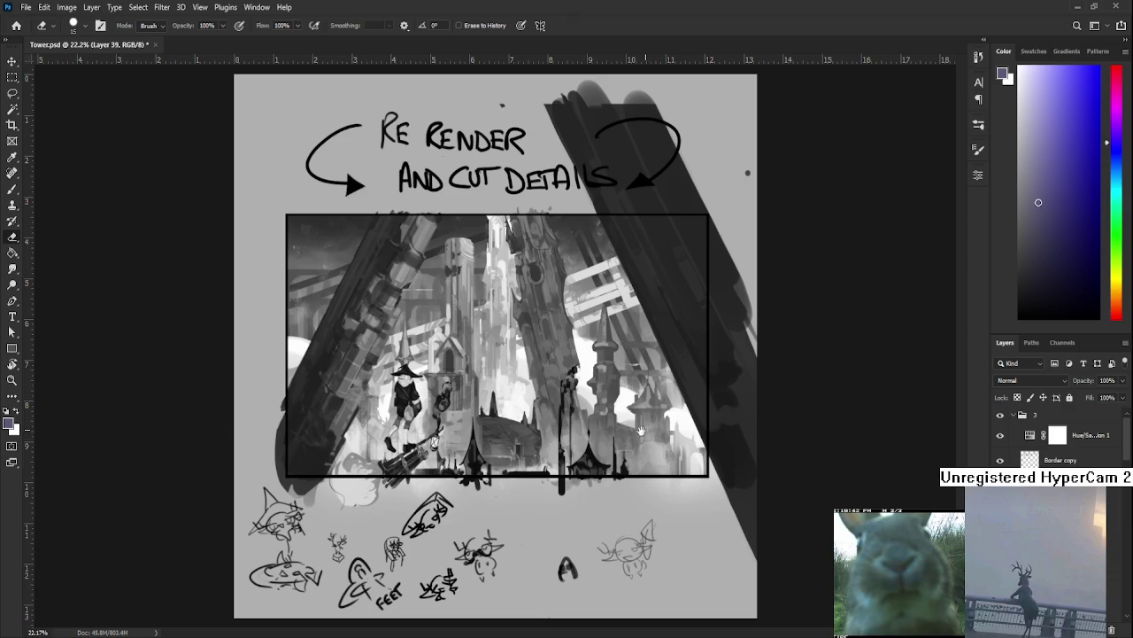
pyautogui.scroll(1, 611, 441)
pyautogui.scroll(1, 583, 375)
pyautogui.scroll(1, 572, 406)
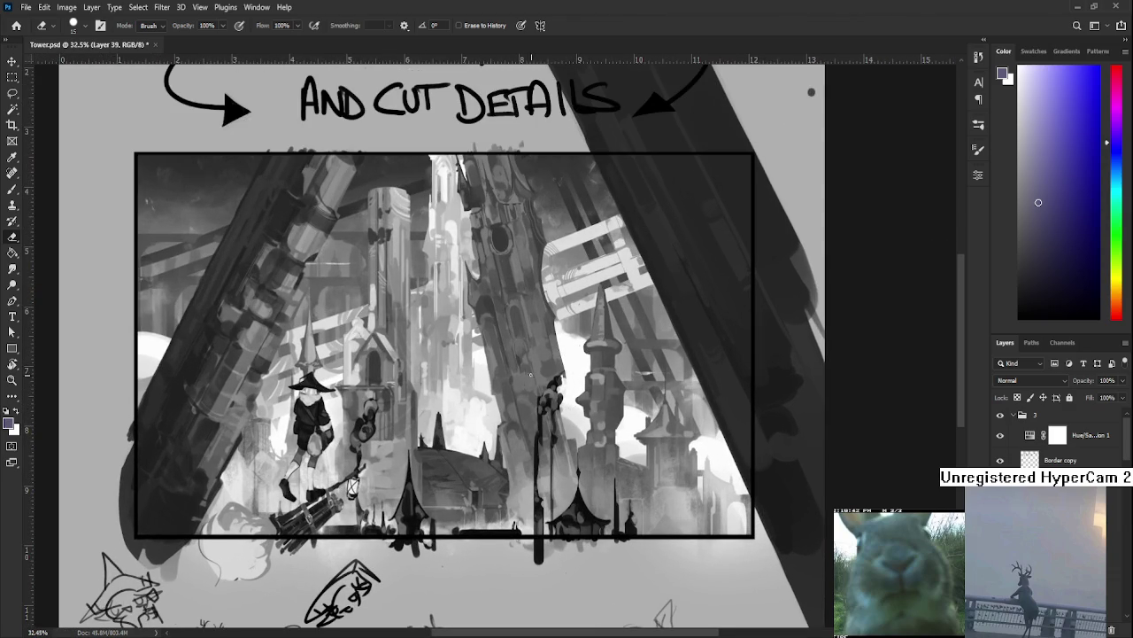
pyautogui.scroll(1, 493, 350)
pyautogui.scroll(-1, 285, 243)
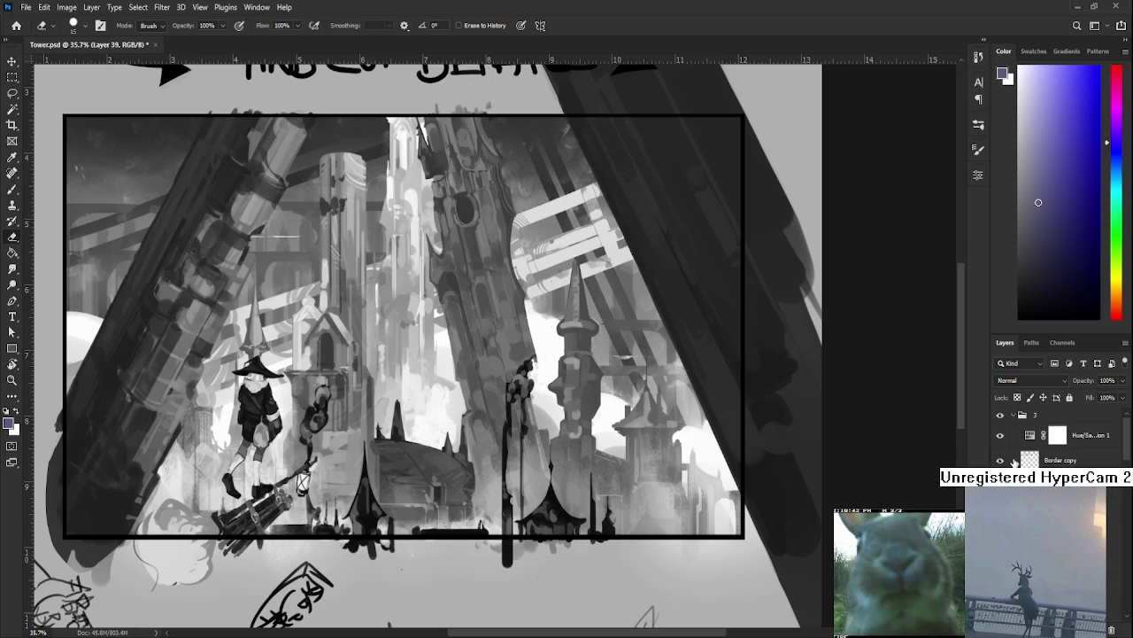
pyautogui.click(1009, 439)
pyautogui.click(1001, 435)
pyautogui.scroll(-1, 321, 232)
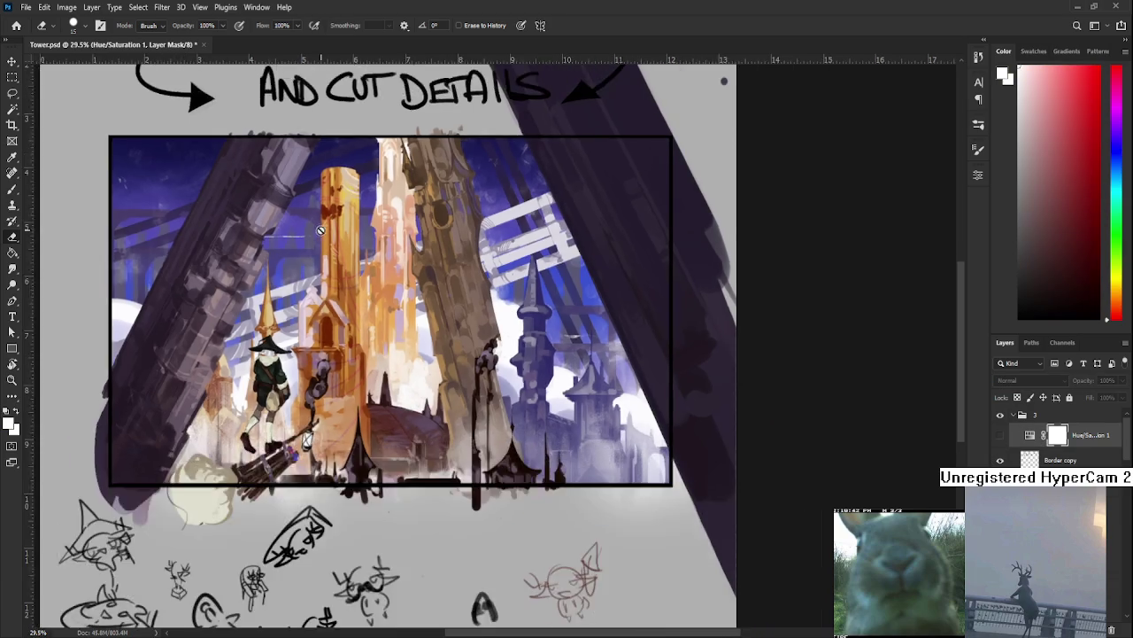
pyautogui.scroll(-1, 322, 232)
pyautogui.scroll(1, 362, 238)
pyautogui.scroll(1, 362, 238)
pyautogui.scroll(1, 381, 292)
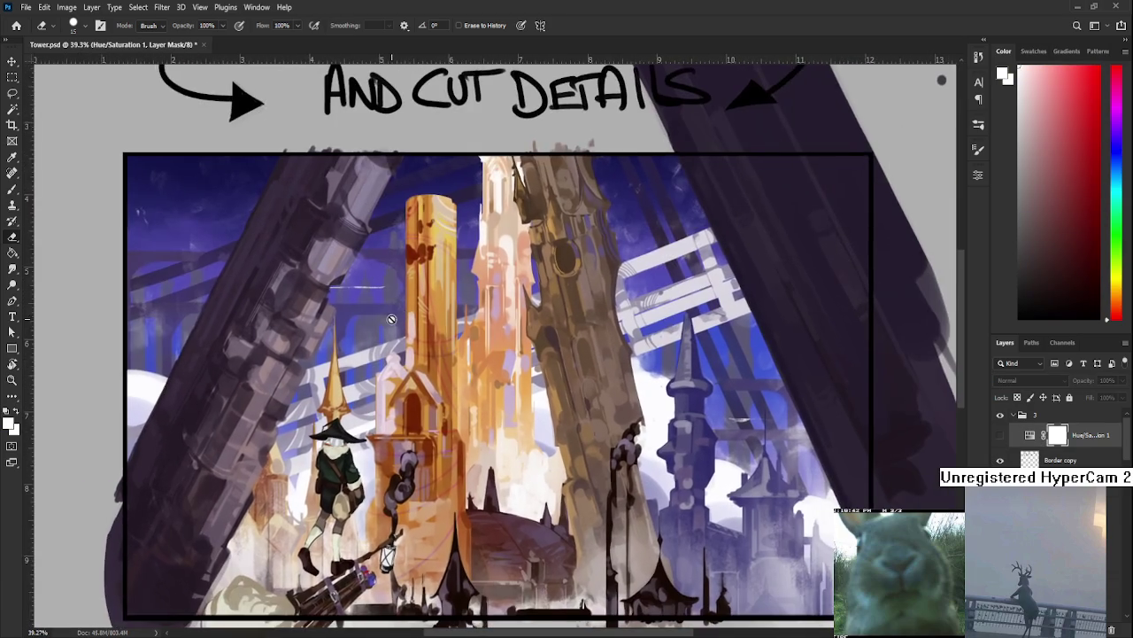
# Recentre on the painting and sample the muted purple and sky colour beside the spire on Layer 39.
pyautogui.scroll(-3, 392, 318)
pyautogui.moveTo(526, 547)
pyautogui.mouseDown()
pyautogui.moveTo(500, 532)
pyautogui.moveTo(429, 574)
pyautogui.mouseUp()
pyautogui.press('b')
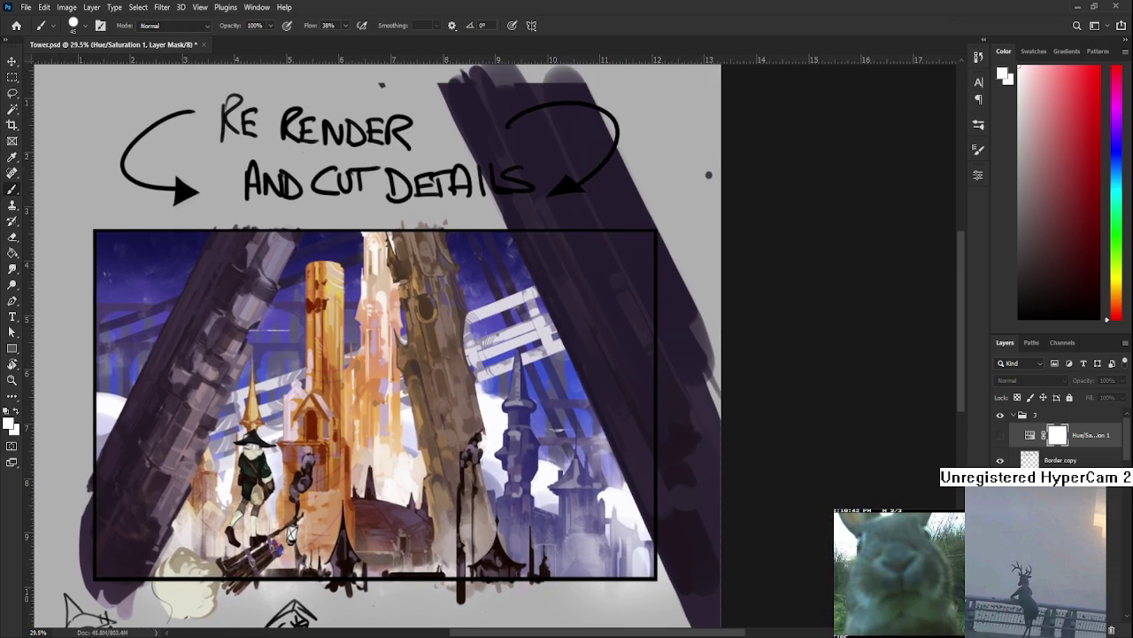
pyautogui.scroll(-3, 1062, 434)
pyautogui.scroll(-1, 1062, 434)
pyautogui.scroll(-1, 1063, 434)
pyautogui.scroll(-1, 1063, 434)
pyautogui.scroll(-1, 1063, 433)
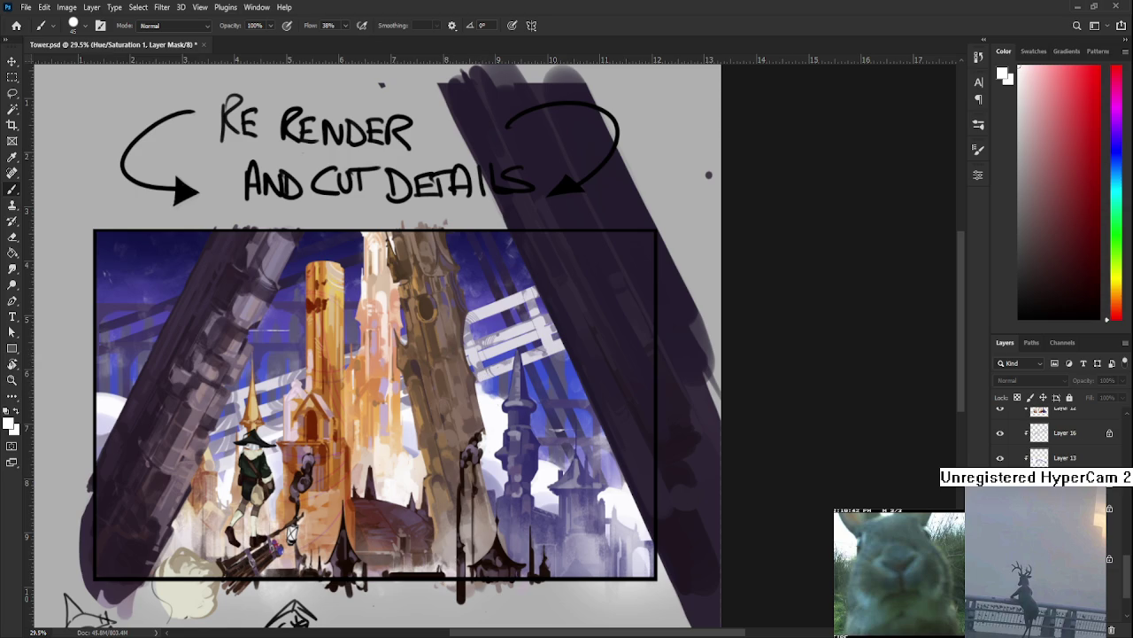
pyautogui.hotkey('ctrl', 'shift', 'alt', 'n')
pyautogui.keyDown('alt'); pyautogui.click(672, 425); pyautogui.keyUp('alt')
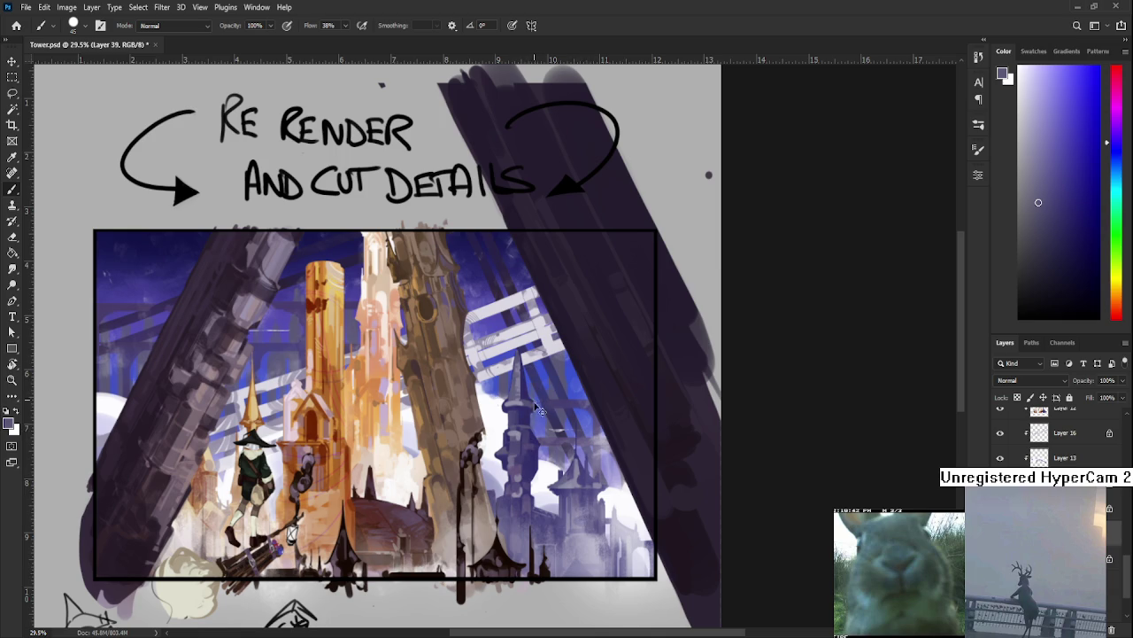
pyautogui.keyDown('alt'); pyautogui.click(559, 390); pyautogui.keyUp('alt')
# Paint and erase around the spire on Layer 39 to tidy the purple sky and white lattice.
pyautogui.press('e')
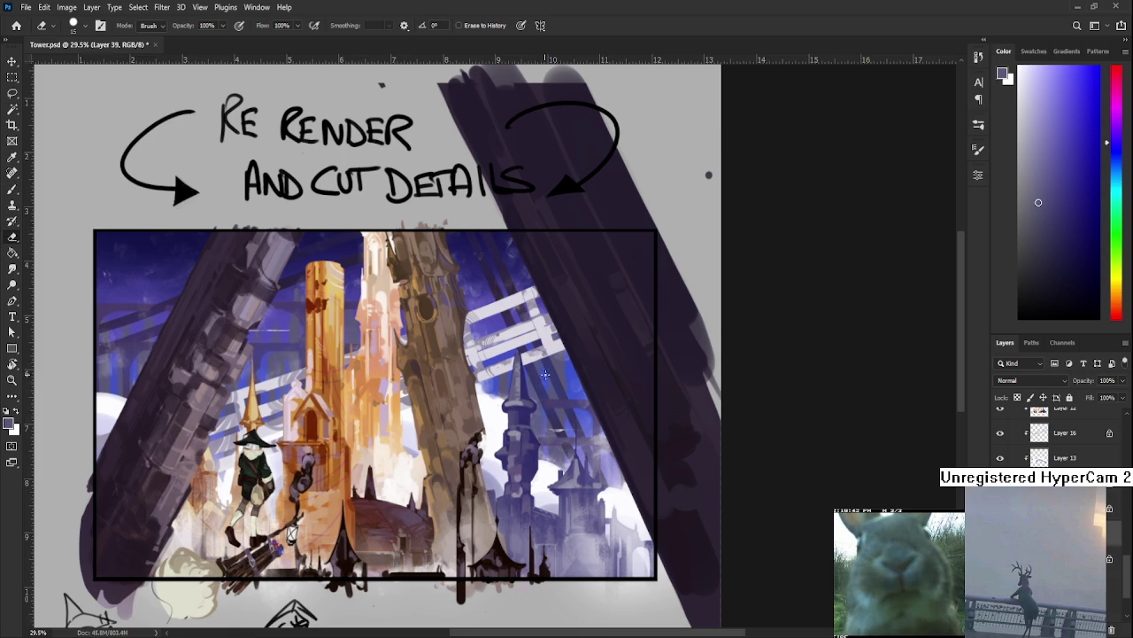
pyautogui.press('b')
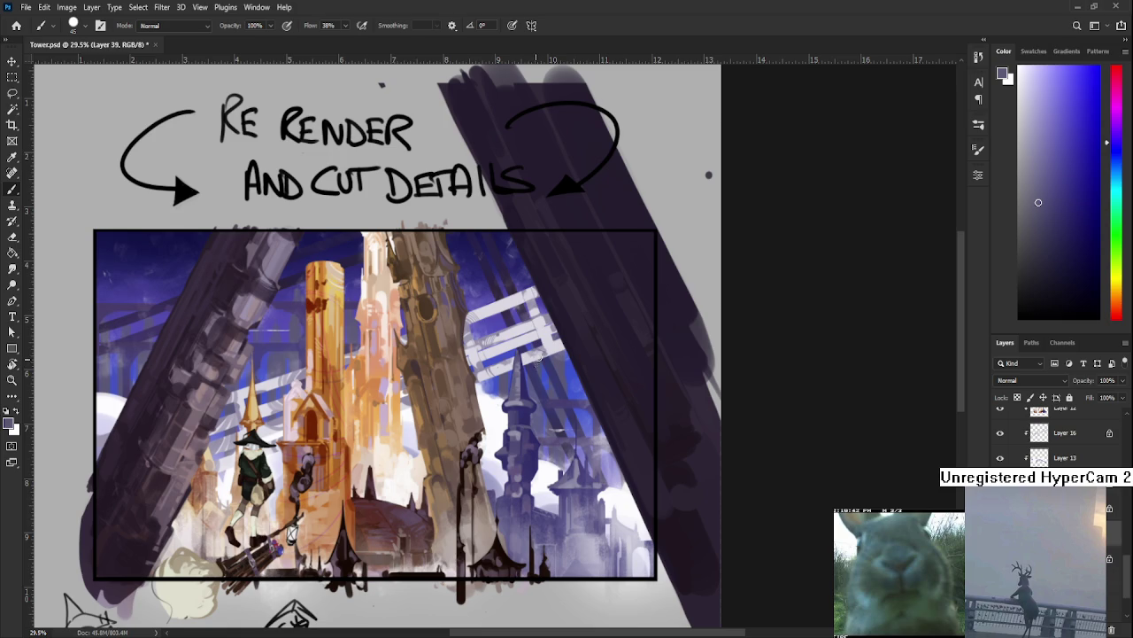
pyautogui.moveTo(557, 387); pyautogui.dragTo(517, 380)
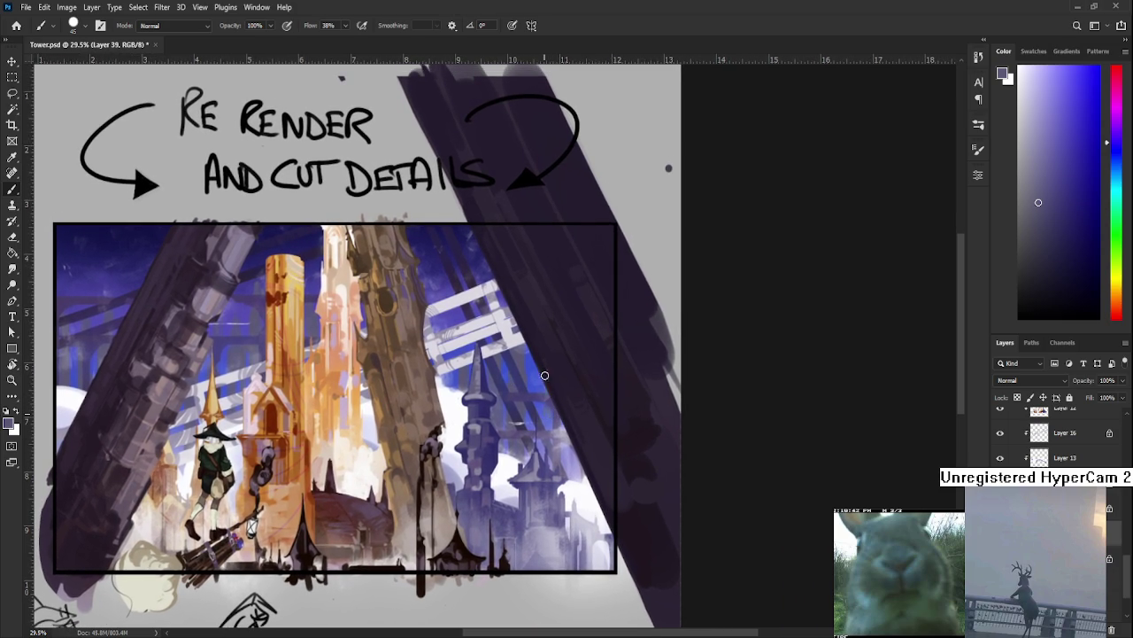
pyautogui.press('e')
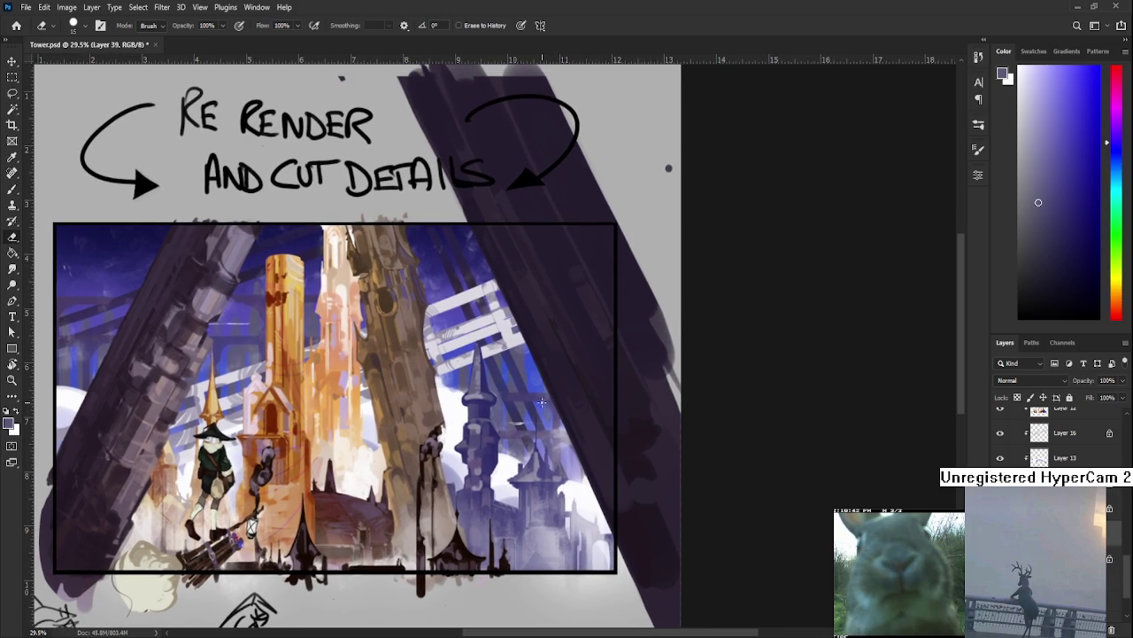
pyautogui.press('b')
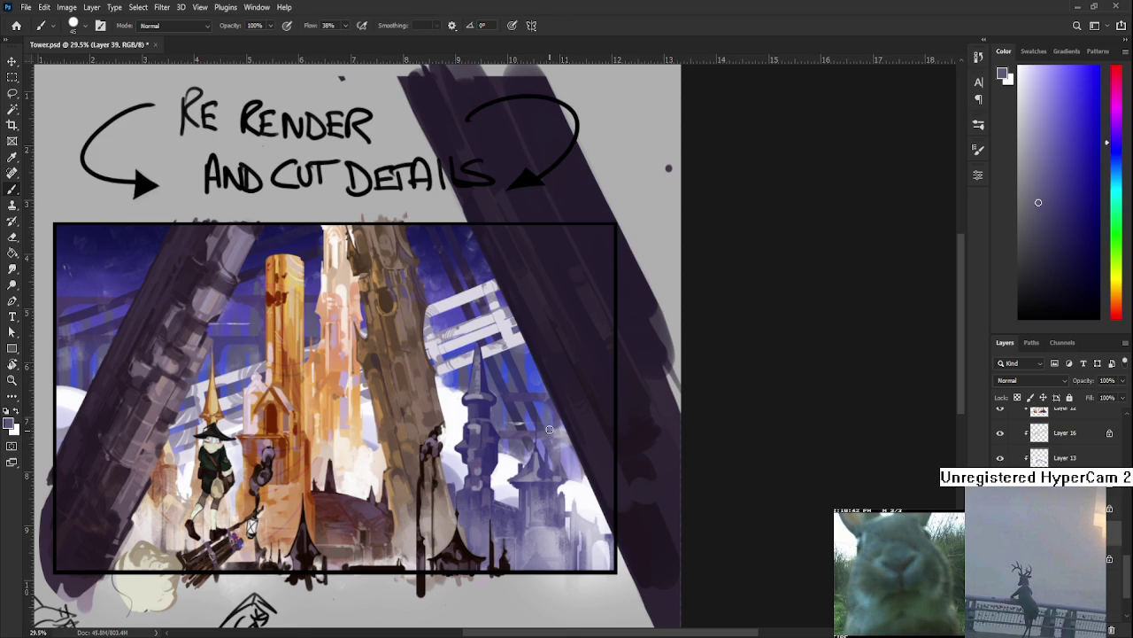
pyautogui.scroll(-3, 548, 431)
pyautogui.scroll(-1, 535, 409)
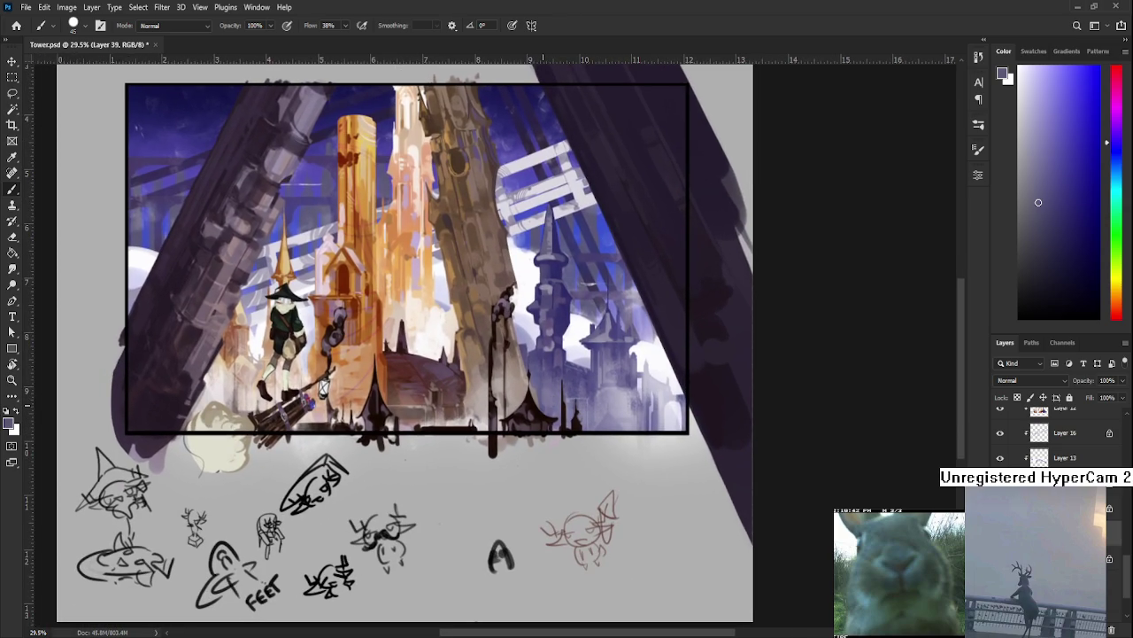
# Pick bright red, select the Border copy layer, and try then undo a red test stroke.
pyautogui.scroll(1, 498, 392)
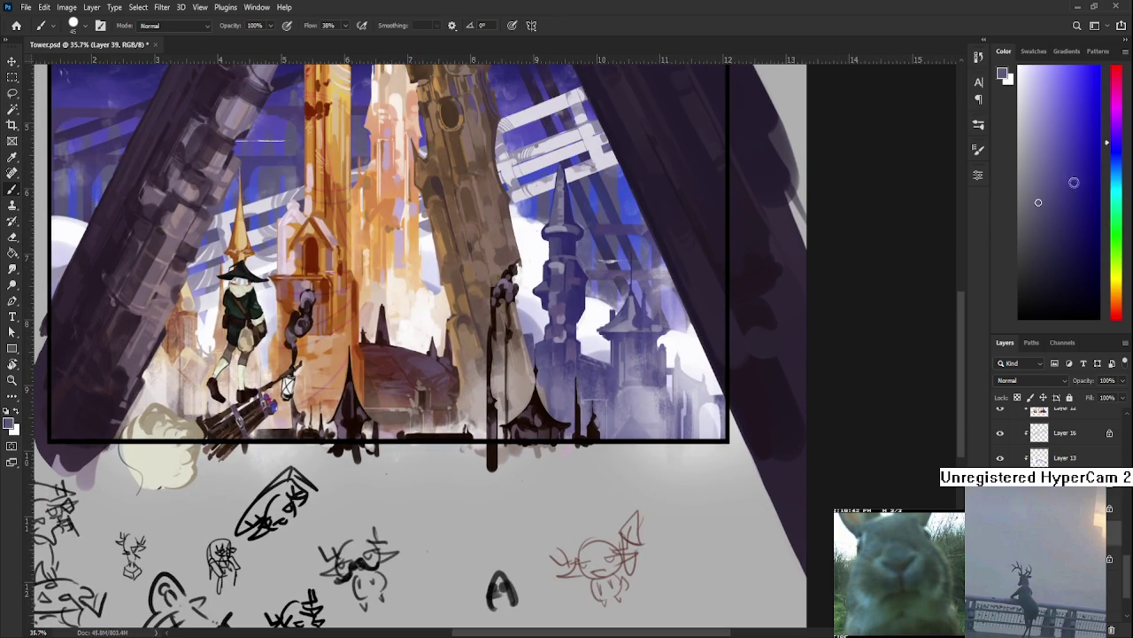
pyautogui.moveTo(1121, 179); pyautogui.dragTo(1129, 365)
pyautogui.click(1090, 71)
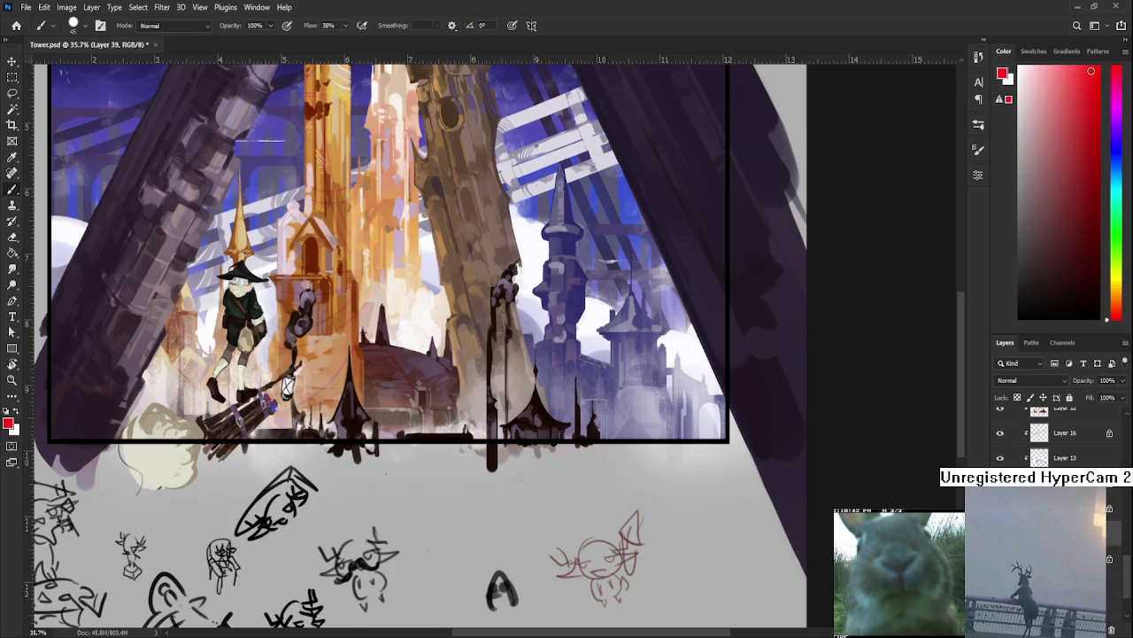
pyautogui.scroll(-2, 797, 331)
pyautogui.scroll(-1, 792, 316)
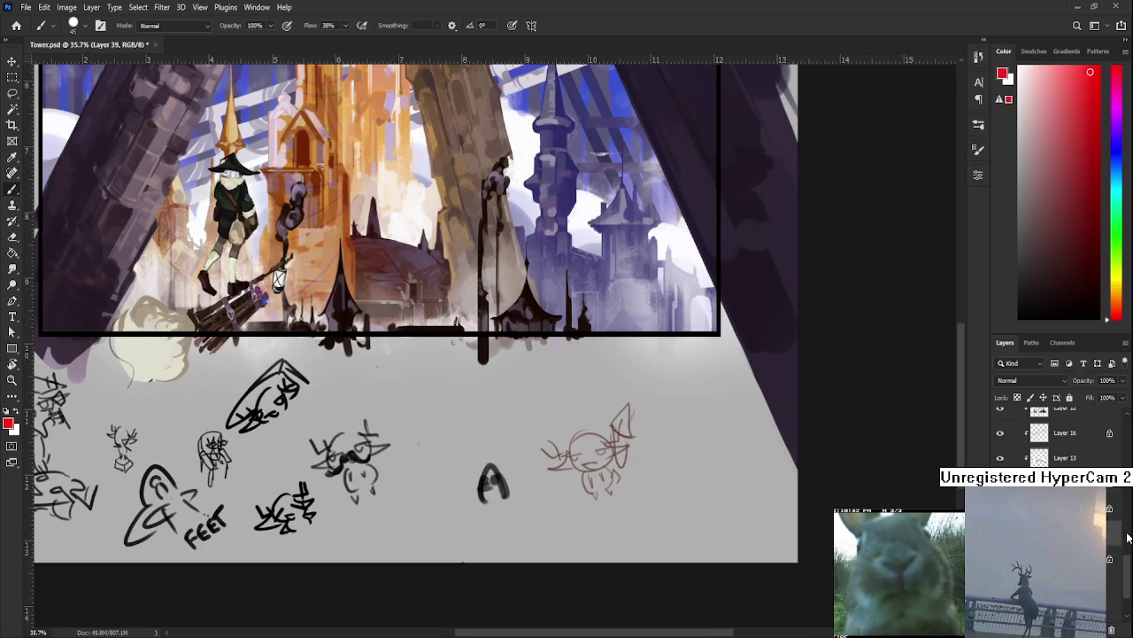
pyautogui.scroll(5, 1125, 531)
pyautogui.click(1062, 460)
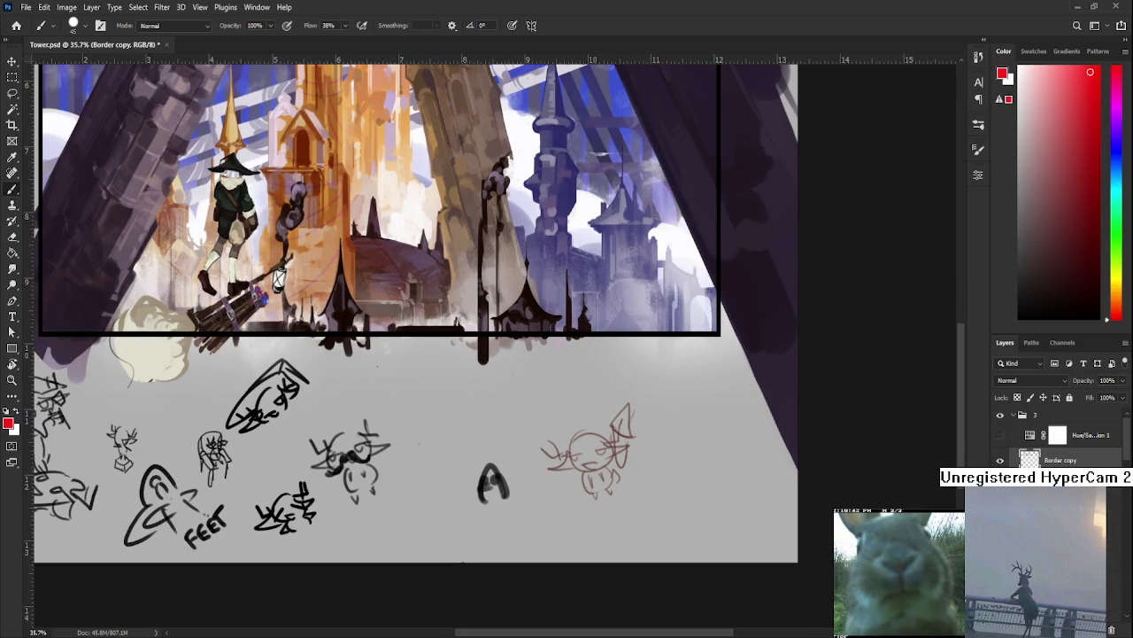
pyautogui.moveTo(422, 380); pyautogui.dragTo(426, 413)
pyautogui.hotkey('ctrl', 'z')
# Paint an orange dab below the frame, then sample a grey from the tower.
pyautogui.click(1121, 290)
pyautogui.click(1076, 72)
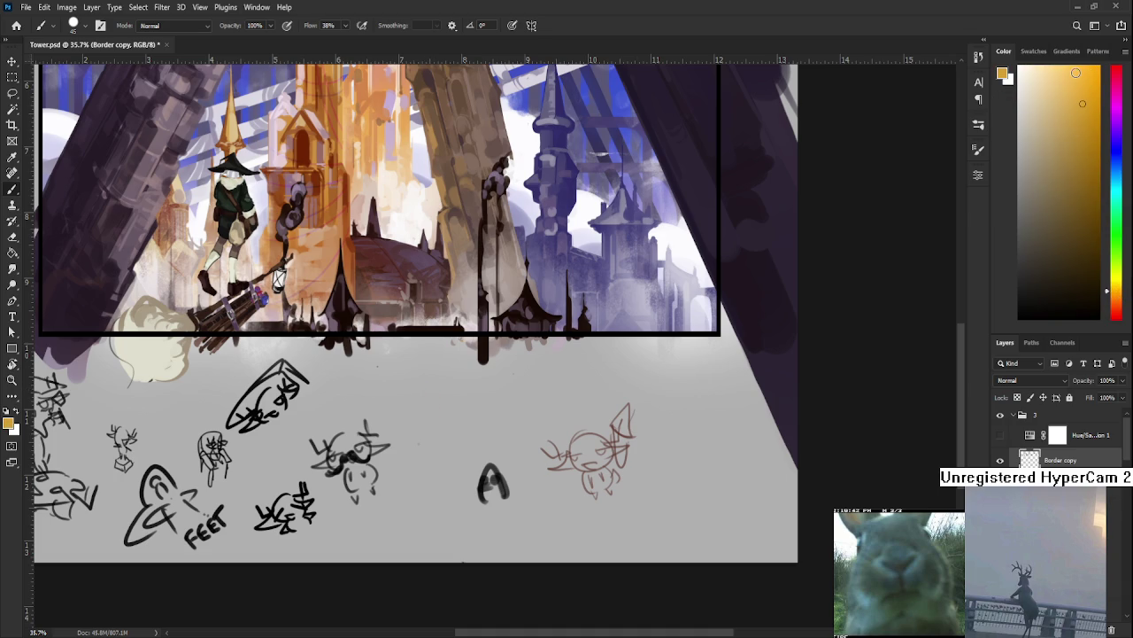
pyautogui.moveTo(457, 429)
pyautogui.mouseDown()
pyautogui.moveTo(460, 410)
pyautogui.moveTo(464, 418)
pyautogui.mouseUp()
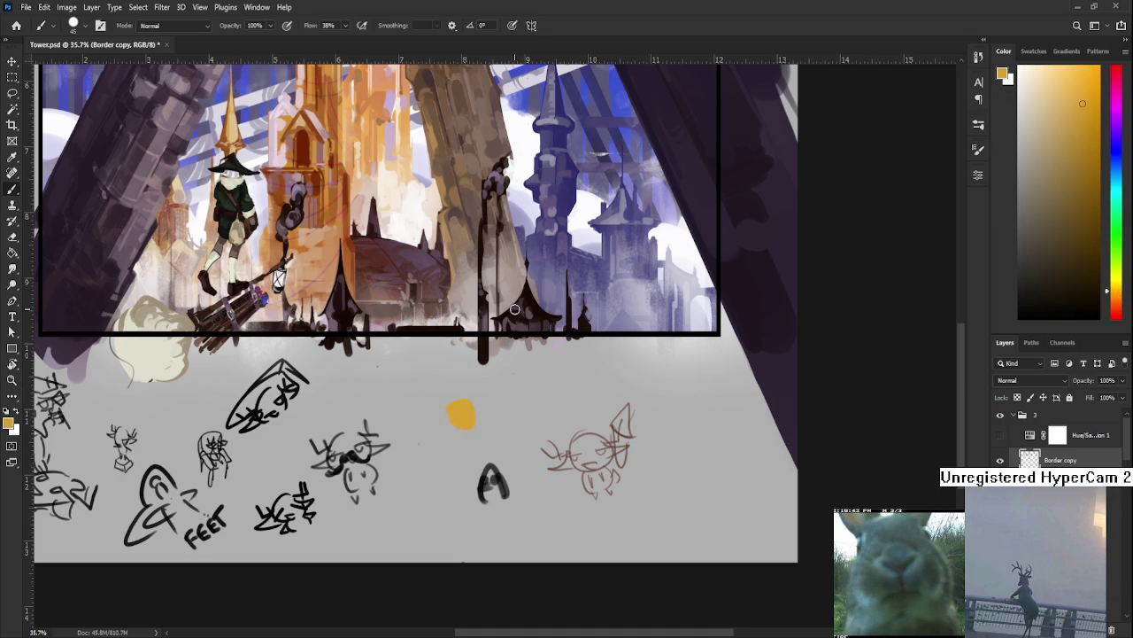
pyautogui.keyDown('alt'); pyautogui.click(558, 207); pyautogui.keyUp('alt')
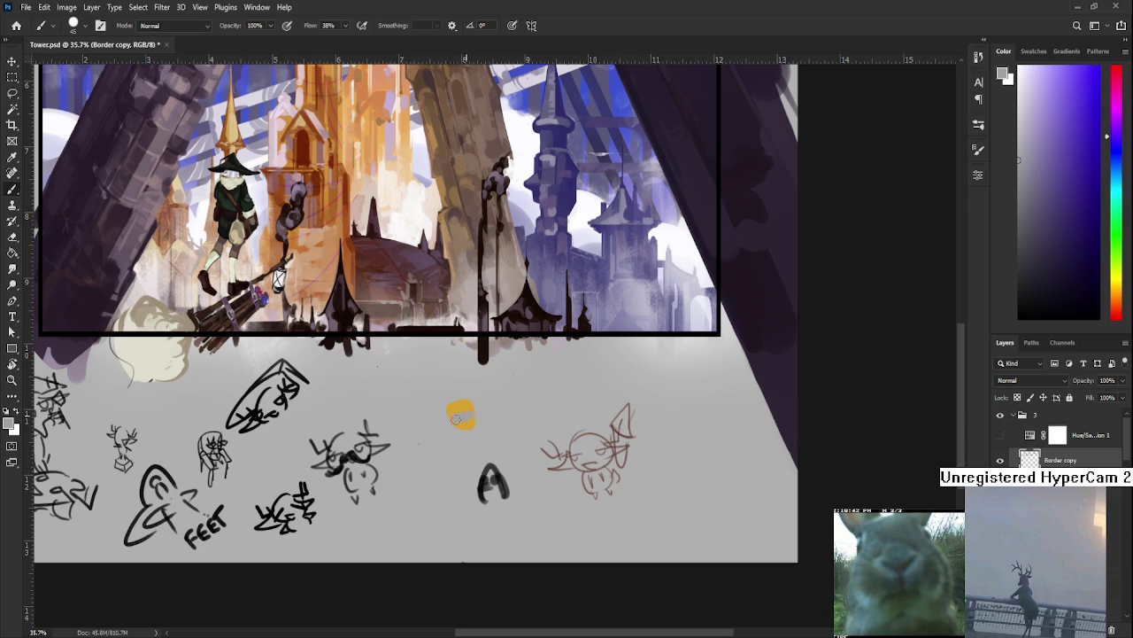
# Paint a blue dab below the frame, undo its grey fill, and sample the blue.
pyautogui.moveTo(532, 409); pyautogui.dragTo(501, 449)
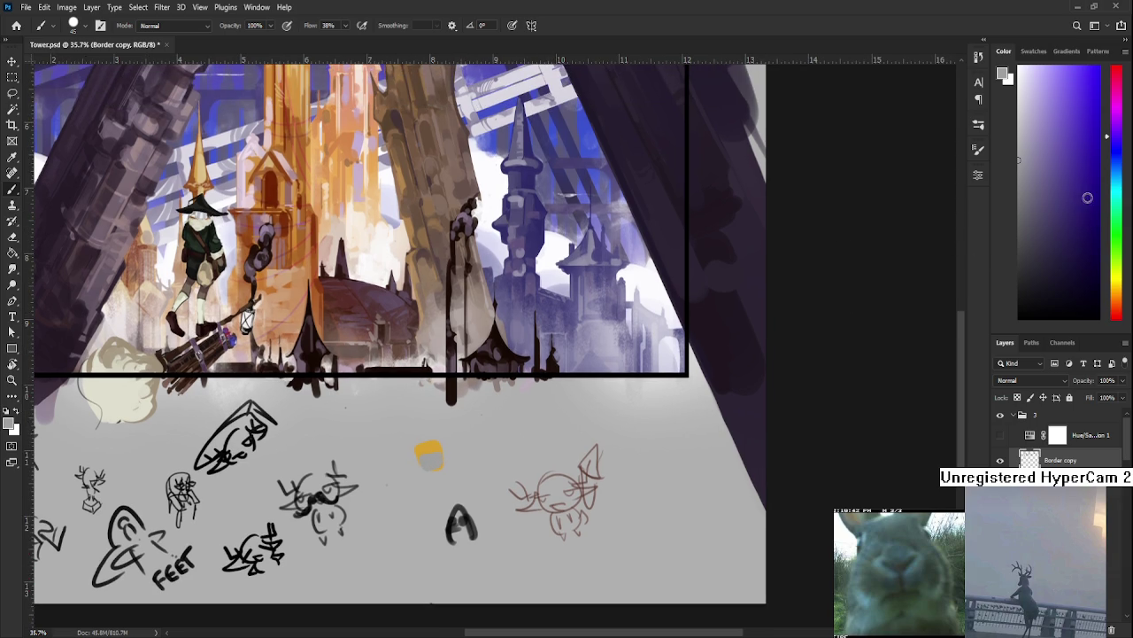
pyautogui.moveTo(1120, 140)
pyautogui.mouseDown()
pyautogui.moveTo(1119, 155)
pyautogui.moveTo(1085, 135)
pyautogui.mouseUp()
pyautogui.moveTo(488, 445)
pyautogui.mouseDown()
pyautogui.moveTo(445, 451)
pyautogui.moveTo(460, 450)
pyautogui.mouseUp()
pyautogui.keyDown('alt'); pyautogui.click(400, 456); pyautogui.keyUp('alt')
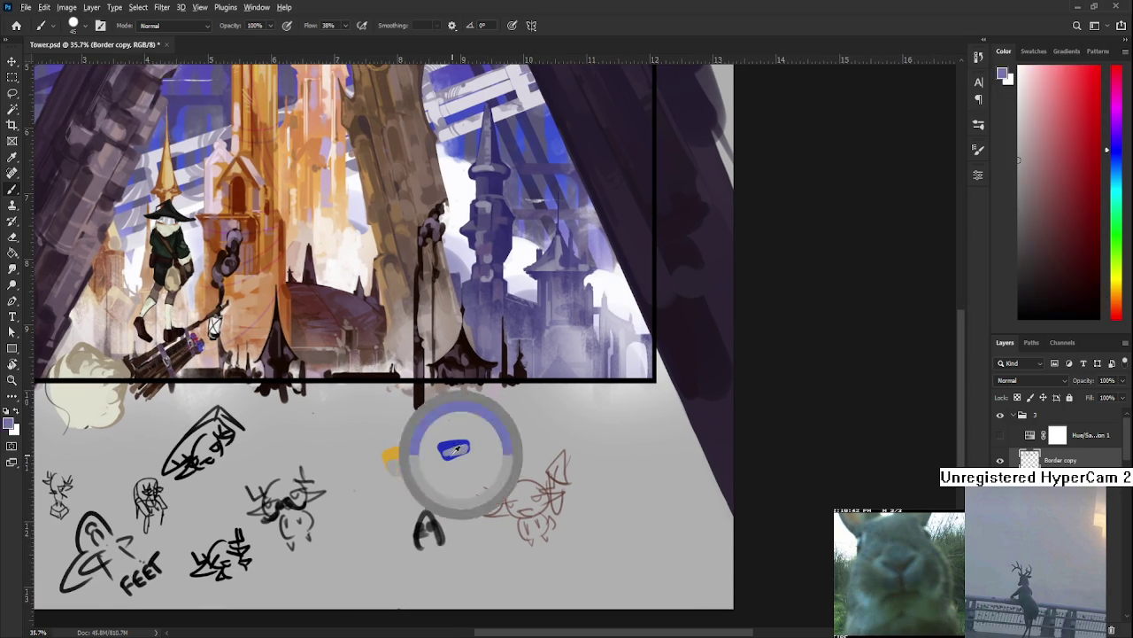
pyautogui.hotkey('ctrl', 'z')
pyautogui.keyDown('alt'); pyautogui.click(446, 450); pyautogui.keyUp('alt')
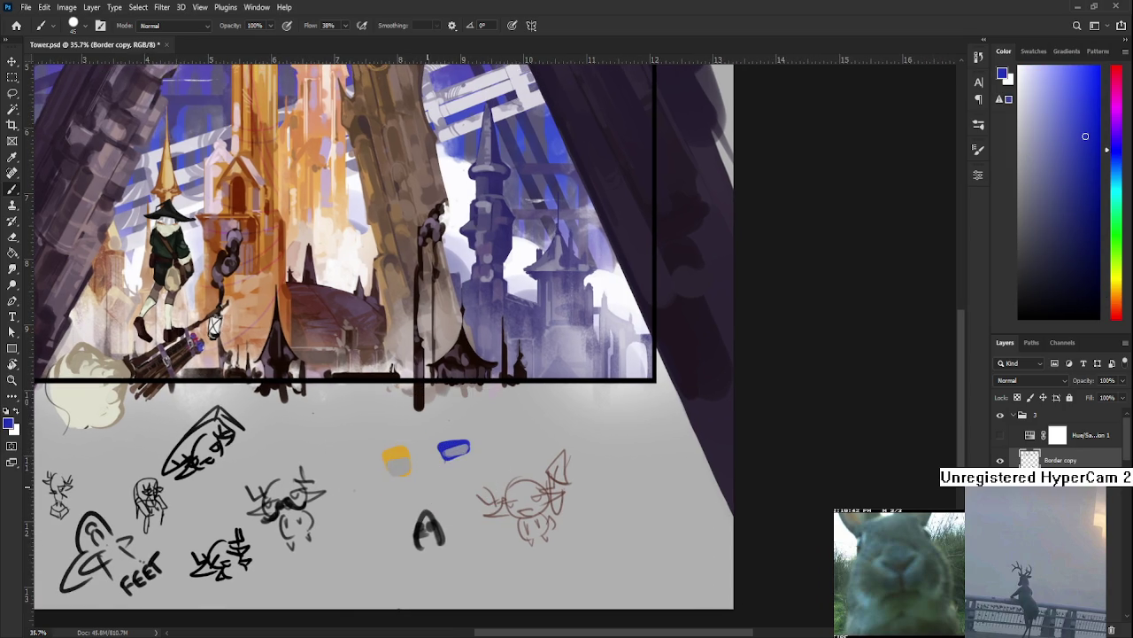
# Toggle the Hue/Saturation layer to preview the painting in greyscale, then restore full colour.
pyautogui.scroll(-3, 371, 197)
pyautogui.scroll(1, 462, 547)
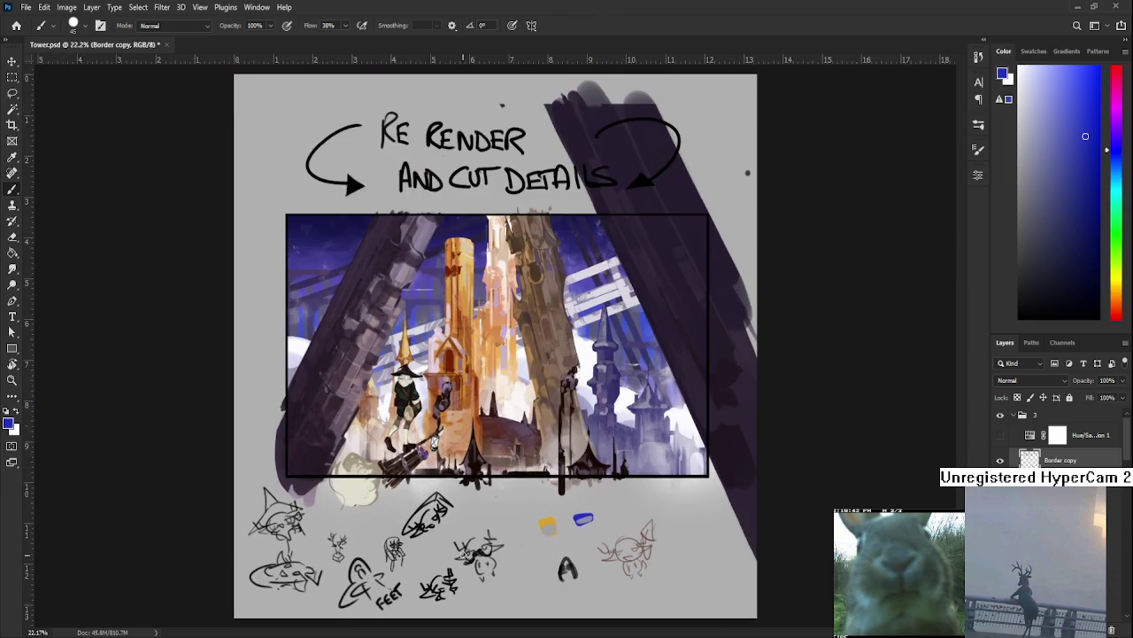
pyautogui.scroll(1, 462, 547)
pyautogui.scroll(1, 462, 547)
pyautogui.scroll(1, 690, 555)
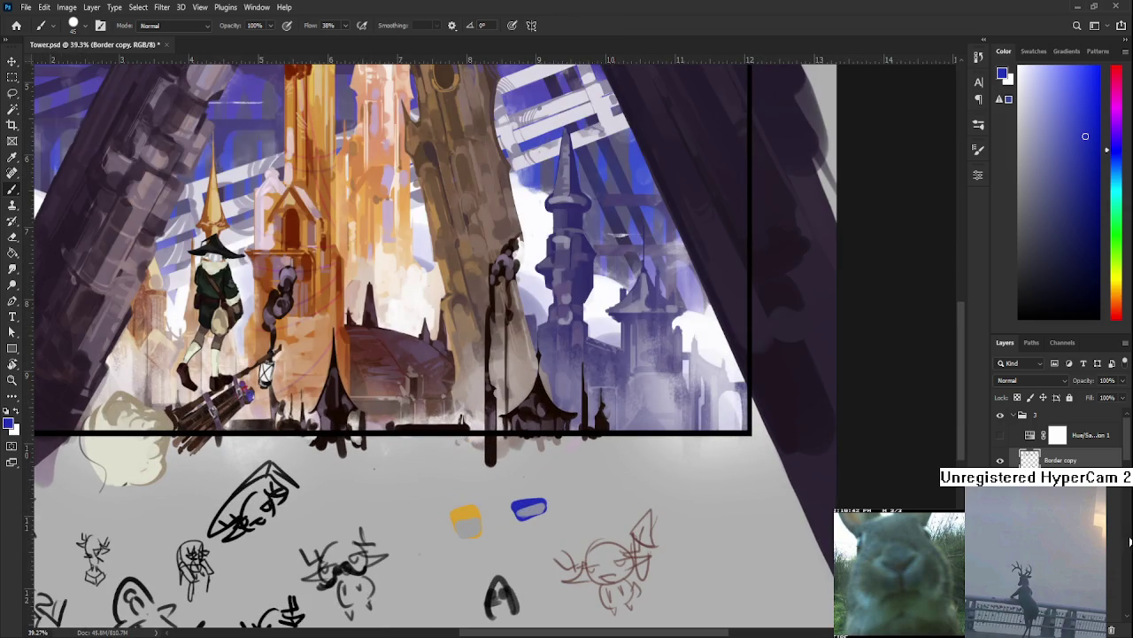
pyautogui.click(999, 435)
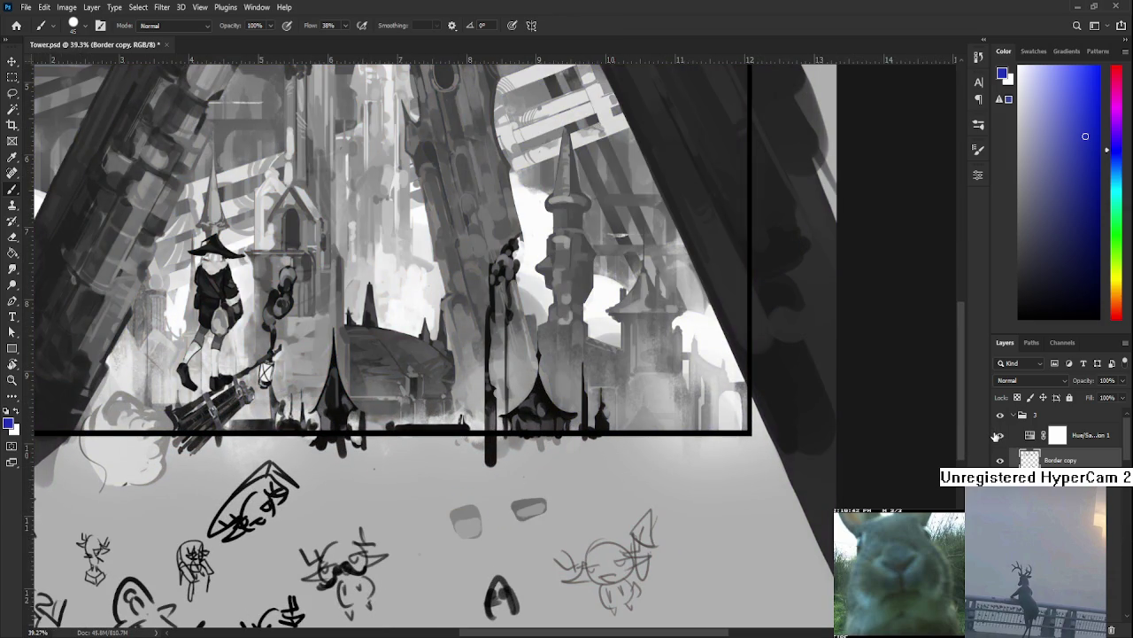
pyautogui.click(998, 435)
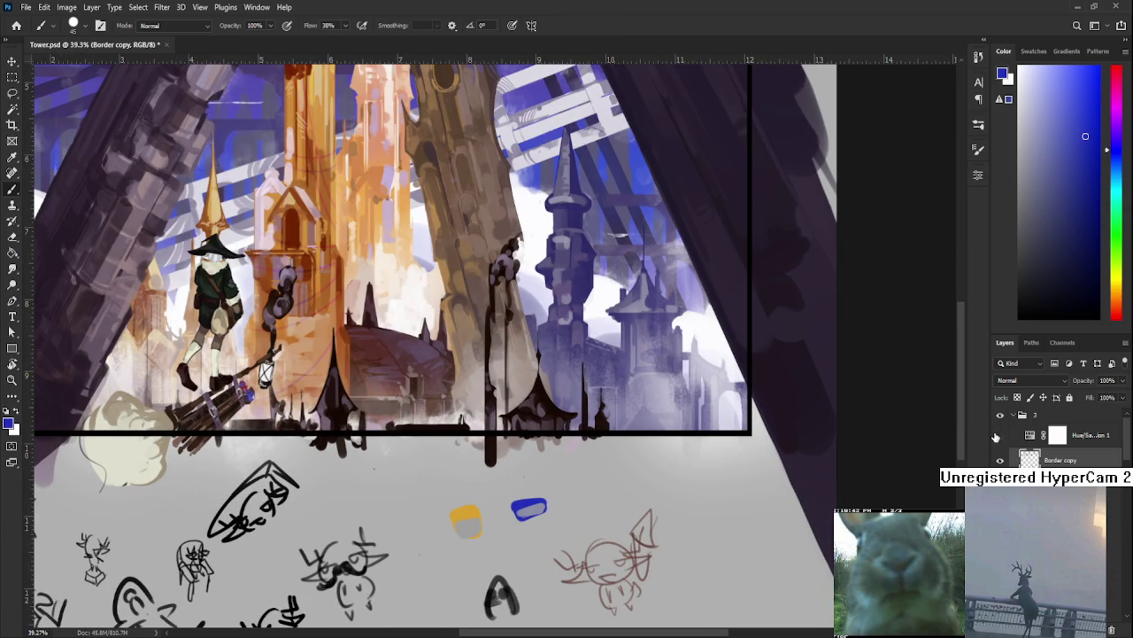
pyautogui.scroll(-1, 827, 442)
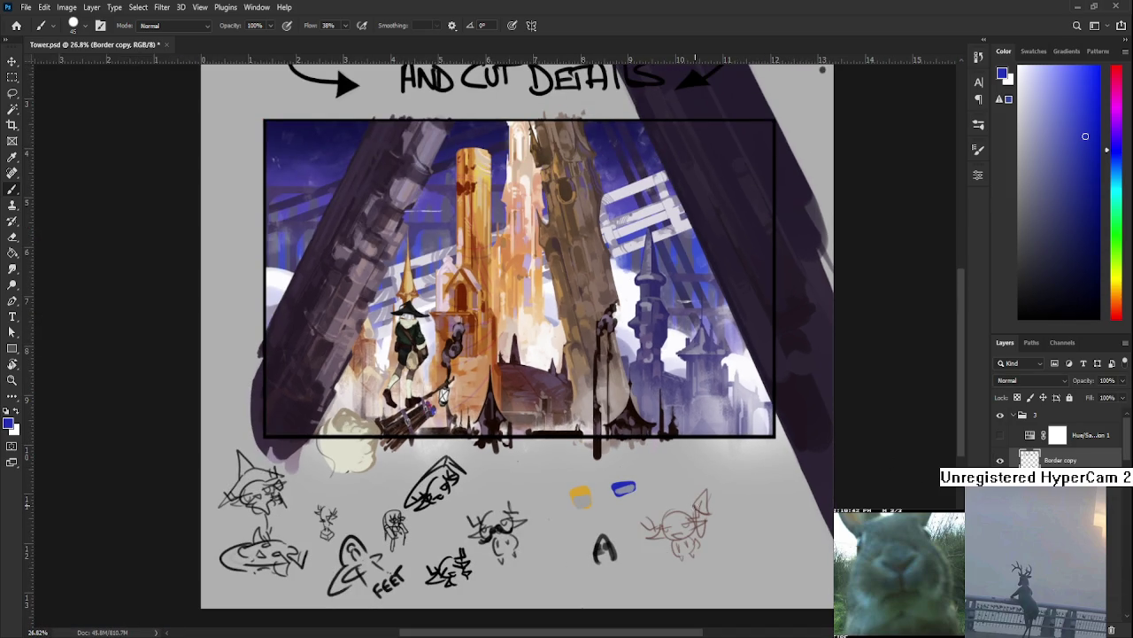
# Delete the yellow and blue colour dabs below the painting with a rectangular selection.
pyautogui.press('m')
pyautogui.moveTo(655, 518); pyautogui.dragTo(608, 529)
pyautogui.moveTo(556, 465); pyautogui.dragTo(656, 528)
pyautogui.press('Delete')
pyautogui.hotkey('ctrl', 'd')
# Place the COLOR TEMPERATURE reference sheet as a new layer over the canvas.
pyautogui.scroll(1, 549, 436)
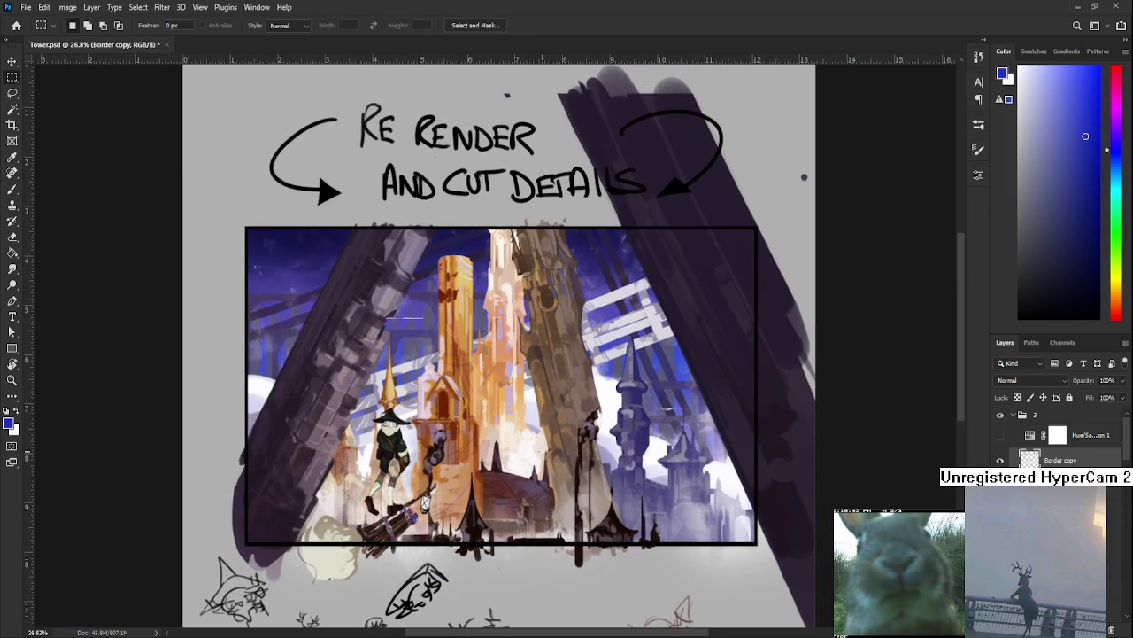
pyautogui.scroll(1, 545, 443)
pyautogui.scroll(1, 544, 441)
pyautogui.scroll(1, 414, 377)
pyautogui.scroll(-2, 414, 377)
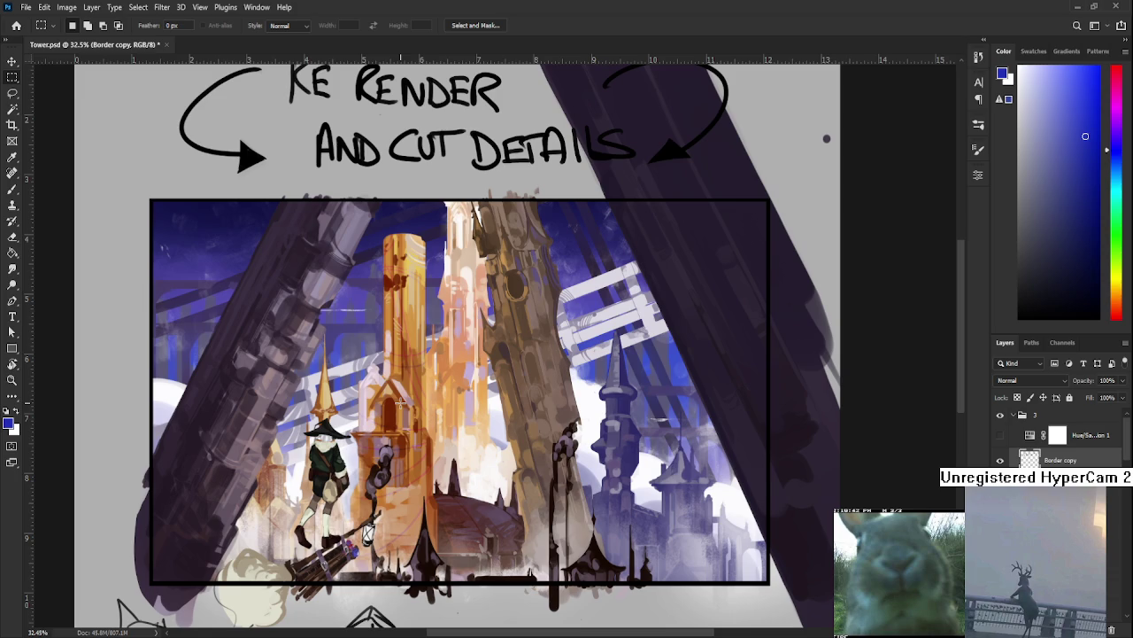
pyautogui.scroll(1, 401, 401)
pyautogui.scroll(1, 401, 402)
pyautogui.scroll(2, 401, 402)
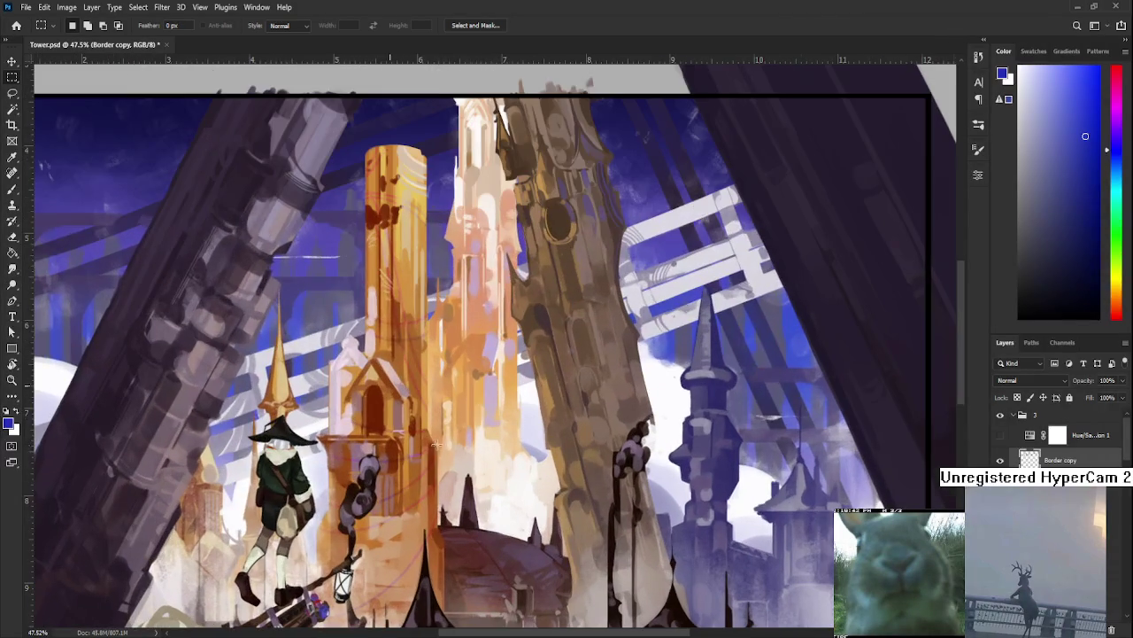
pyautogui.scroll(-1, 489, 531)
pyautogui.scroll(-1, 488, 532)
pyautogui.scroll(-1, 489, 531)
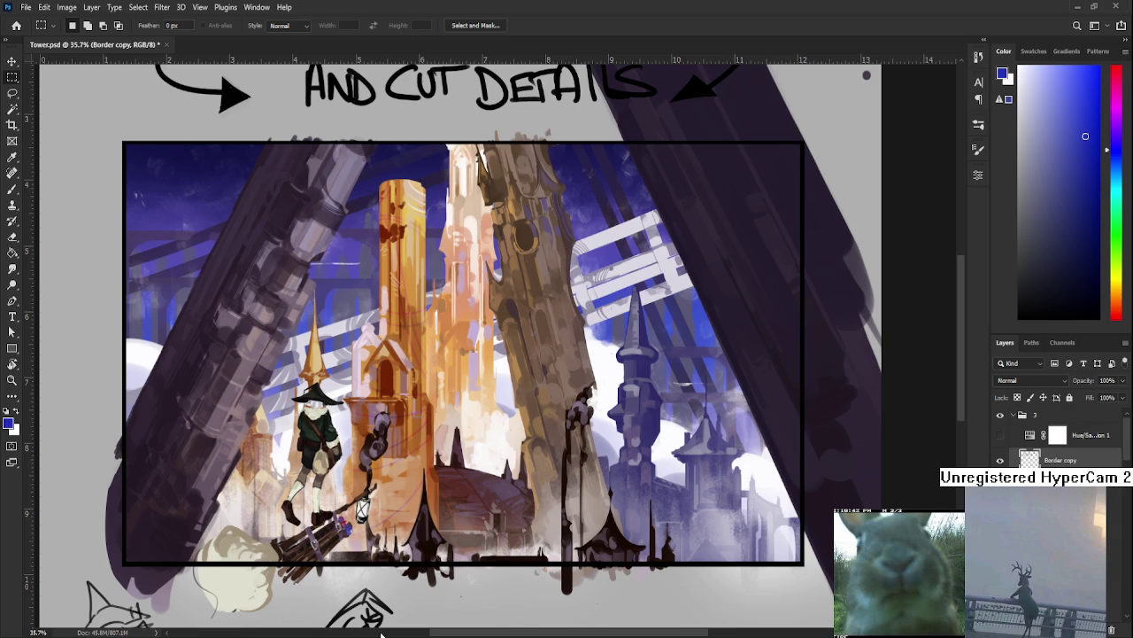
pyautogui.scroll(-1, 634, 610)
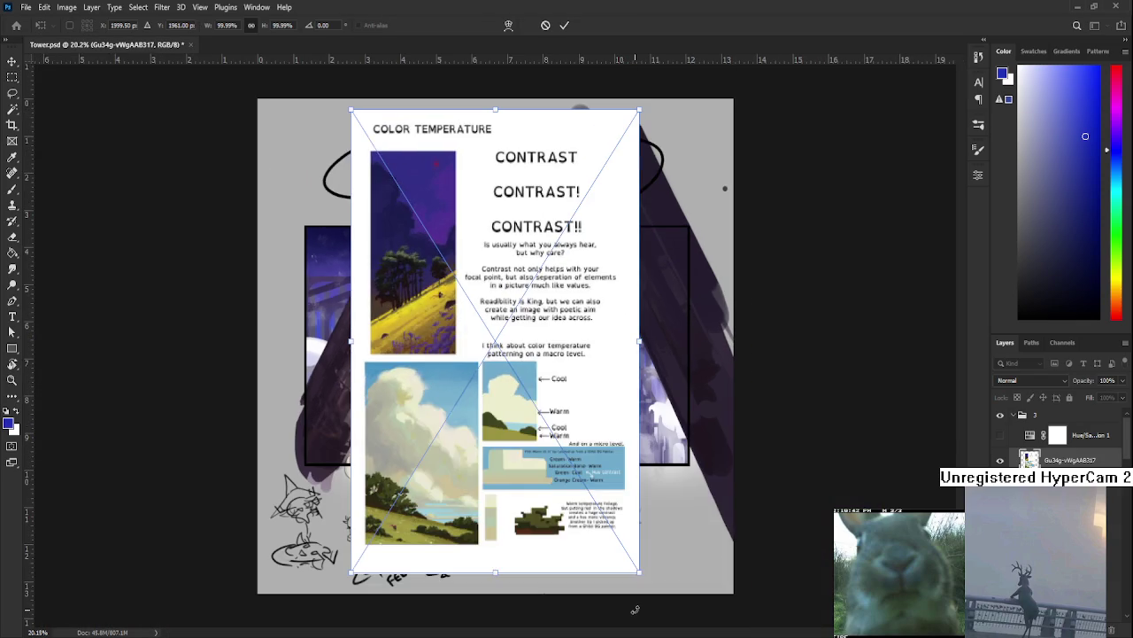
# Shrink the placed Color Temperature reference sheet and bring its header into view.
pyautogui.moveTo(634, 610); pyautogui.dragTo(528, 363)
pyautogui.press('Return')
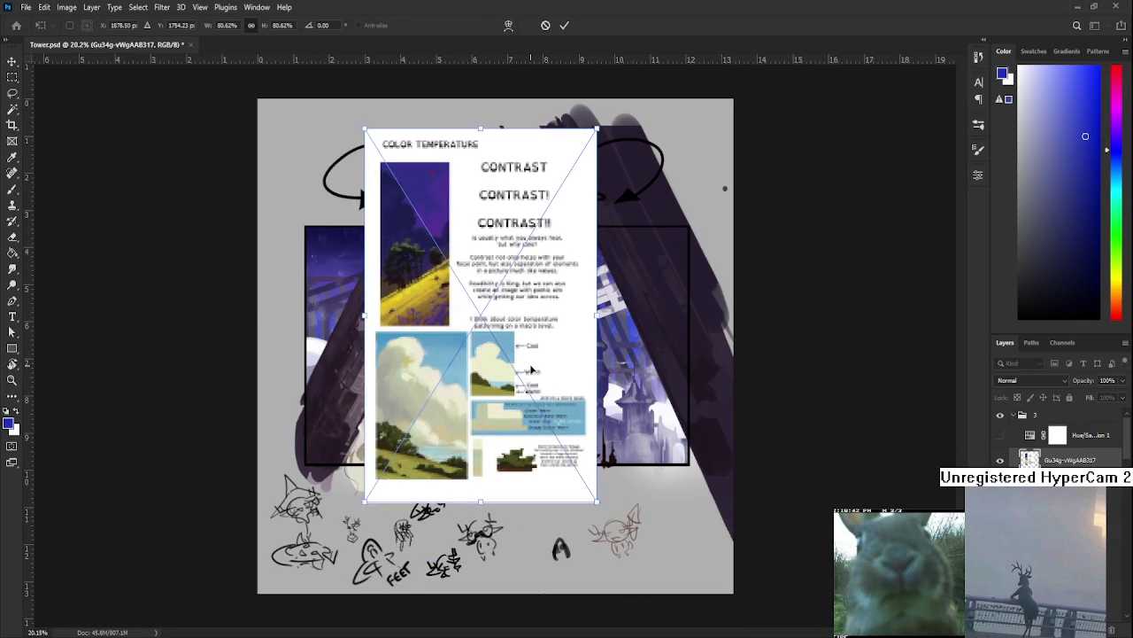
pyautogui.scroll(3, 484, 317)
pyautogui.moveTo(484, 317); pyautogui.dragTo(523, 476)
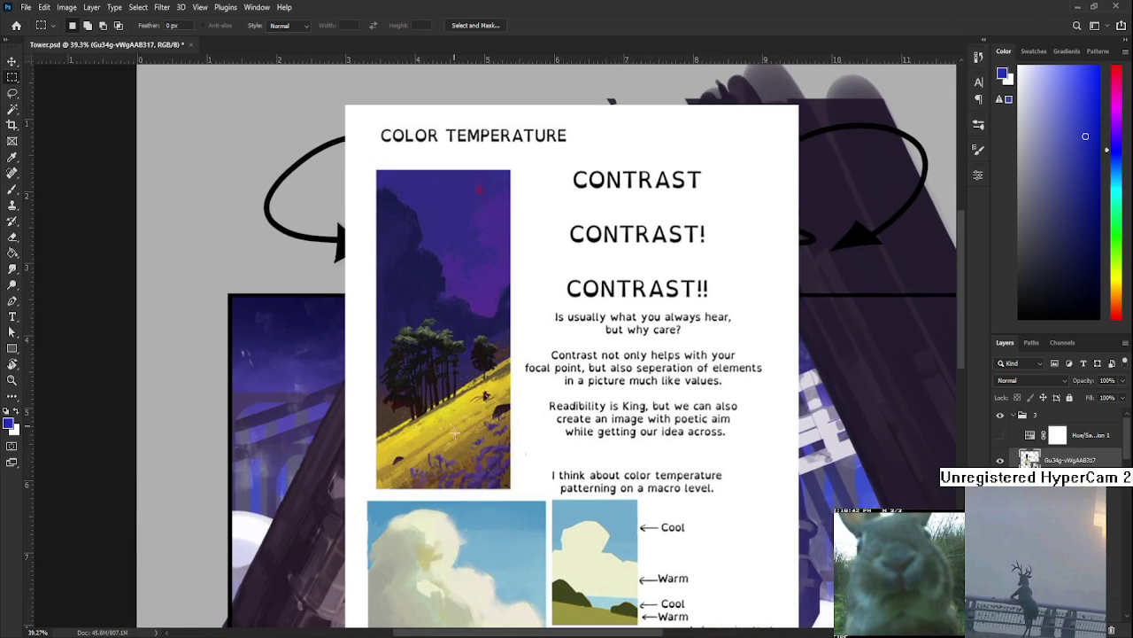
pyautogui.scroll(1, 450, 430)
pyautogui.moveTo(457, 357); pyautogui.dragTo(464, 378)
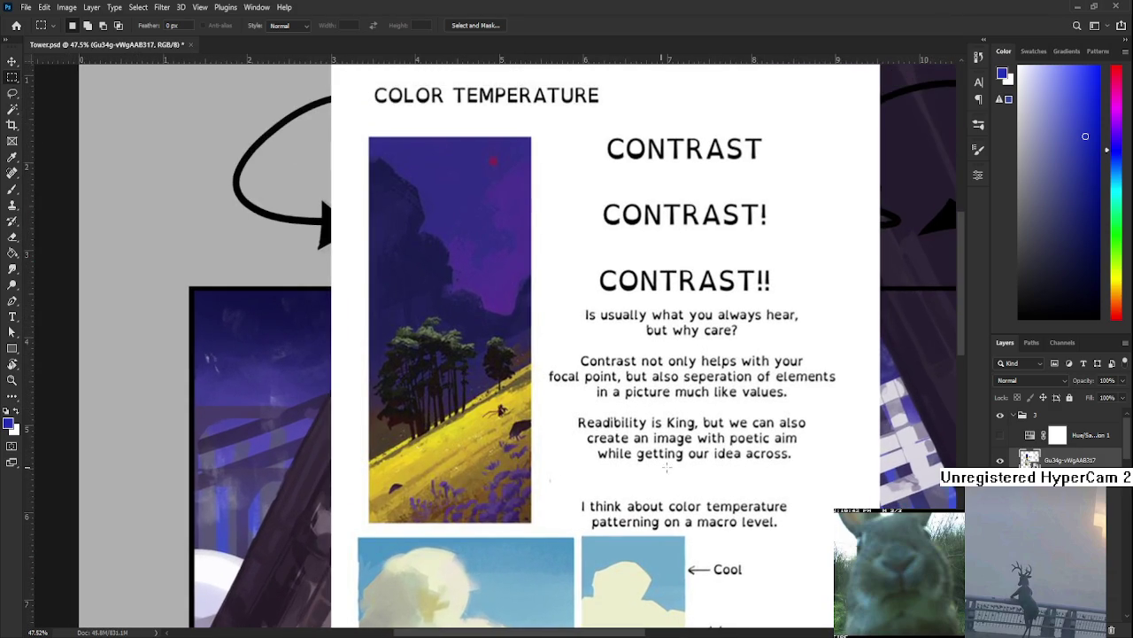
# Check values on the Cool/Warm panels in a greyscale preview, then restore full colour.
pyautogui.click(999, 435)
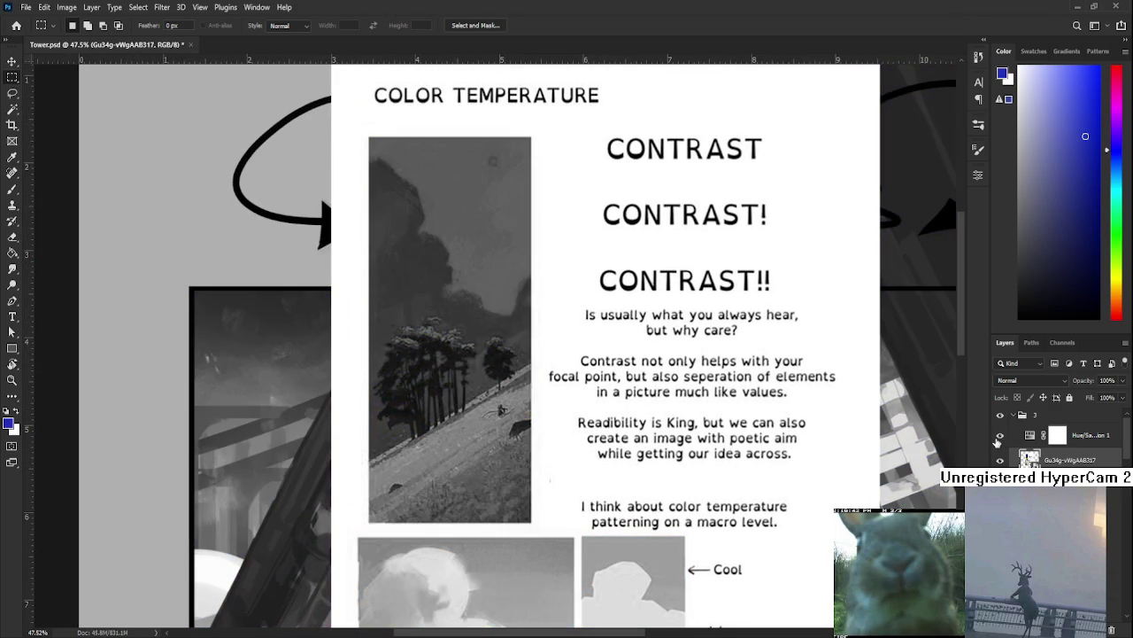
pyautogui.scroll(-1, 489, 468)
pyautogui.moveTo(485, 503); pyautogui.dragTo(490, 413)
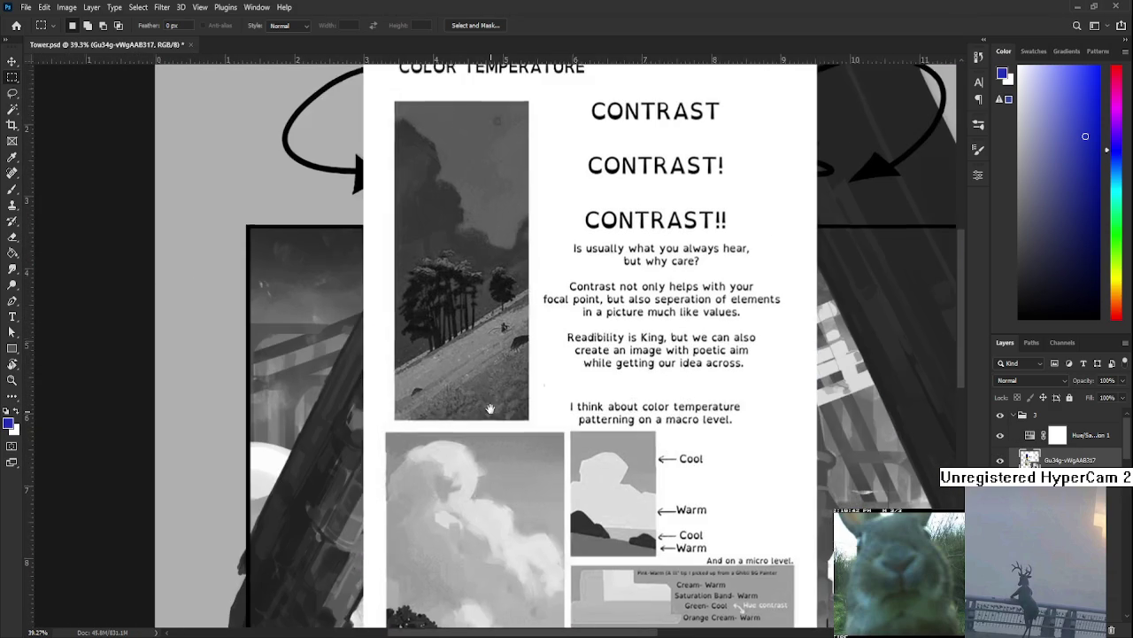
pyautogui.scroll(1, 490, 406)
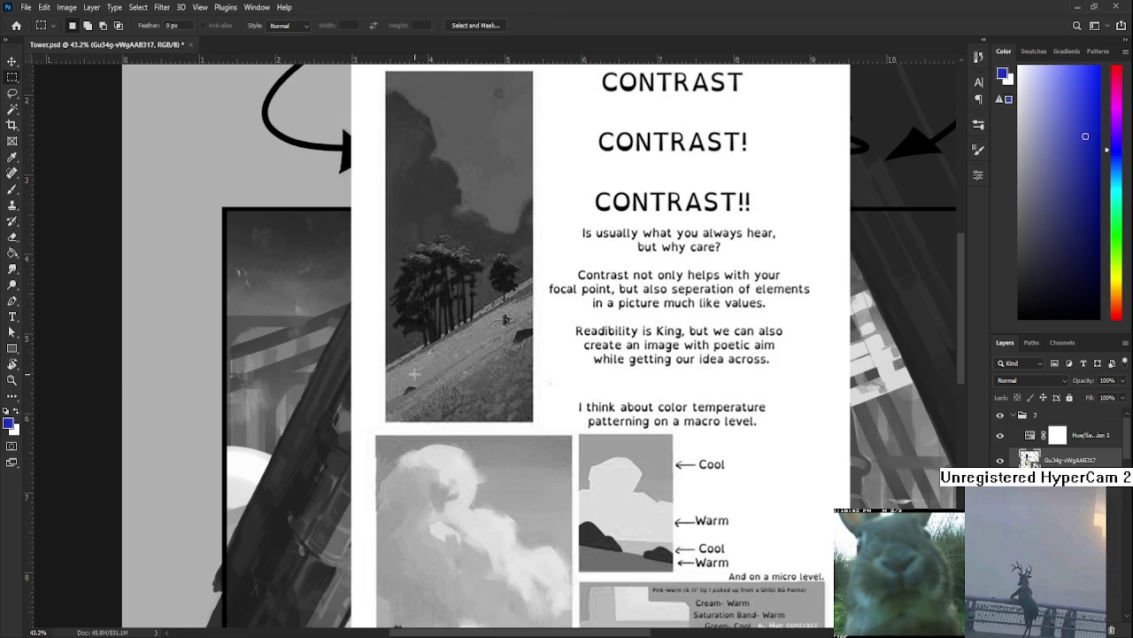
pyautogui.scroll(-2, 414, 374)
pyautogui.scroll(-1, 416, 354)
pyautogui.scroll(-1, 418, 328)
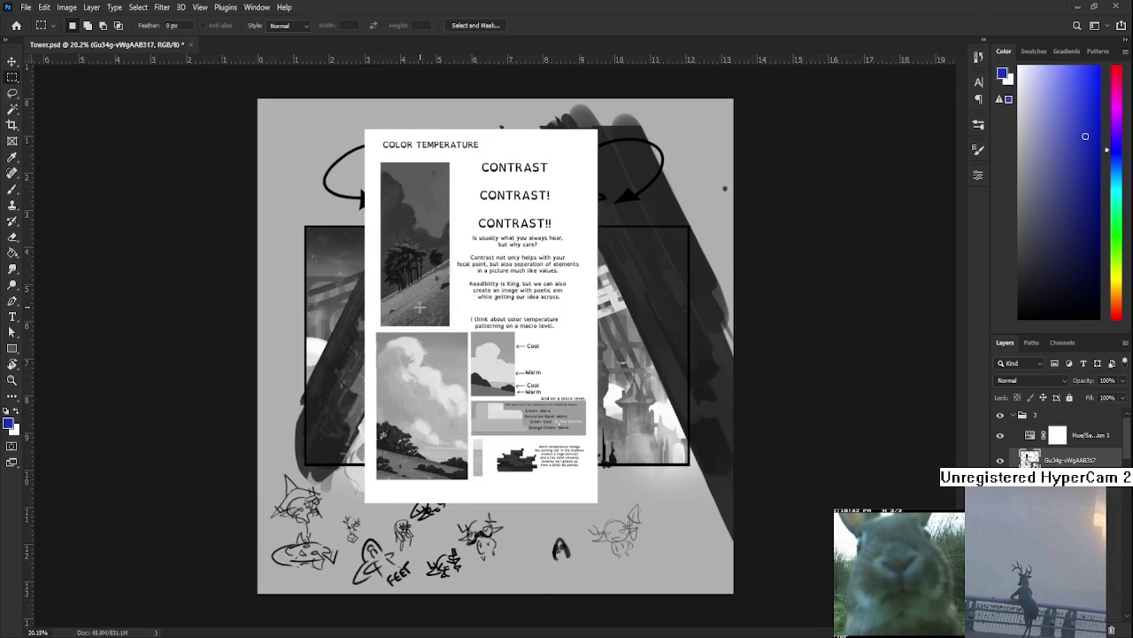
pyautogui.scroll(1, 420, 307)
pyautogui.scroll(1, 416, 305)
pyautogui.scroll(1, 412, 308)
pyautogui.scroll(2, 412, 309)
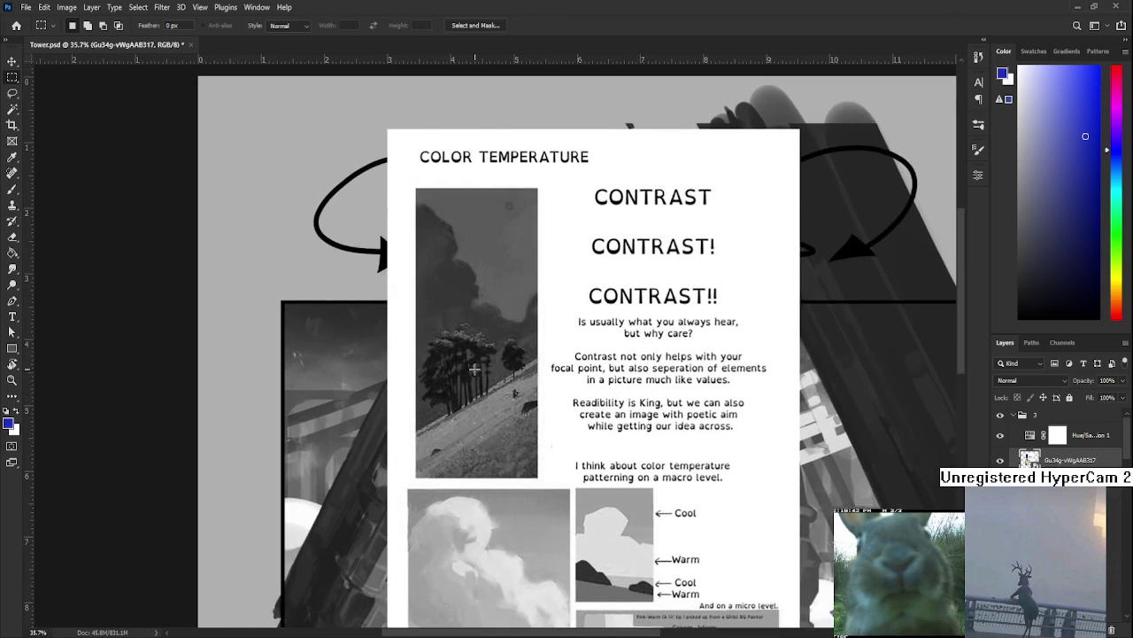
pyautogui.scroll(1, 475, 369)
pyautogui.scroll(-1, 513, 390)
pyautogui.scroll(-1, 542, 417)
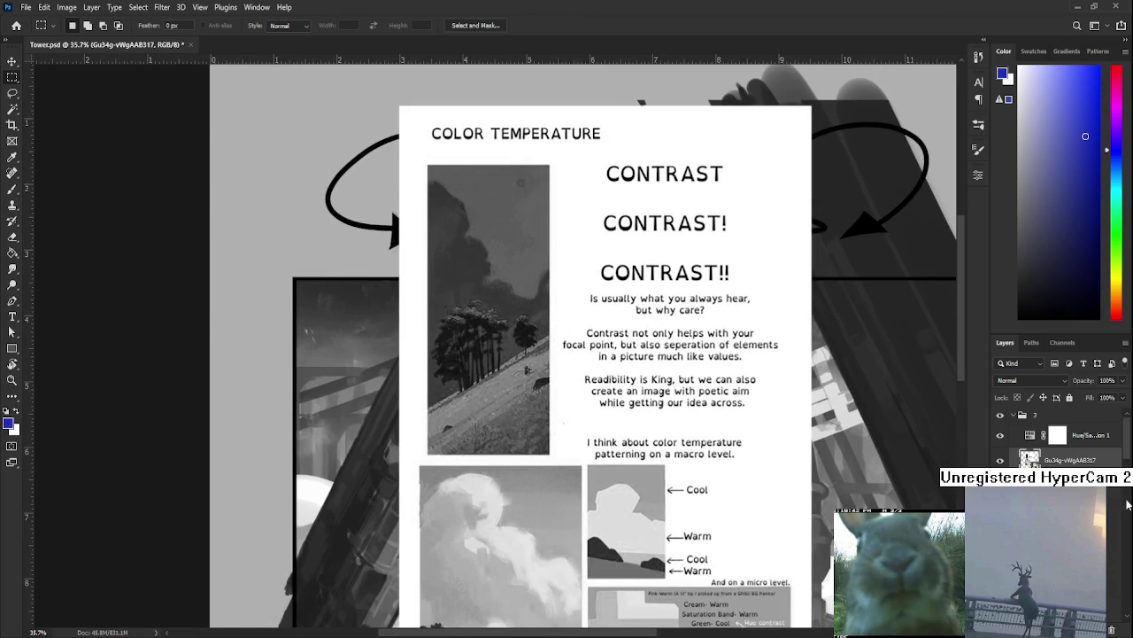
pyautogui.click(1000, 435)
# Zoom out slightly and compare greyscale against full colour around the cloud studies.
pyautogui.hotkey('ctrl', '-')
pyautogui.scroll(-3, 563, 414)
pyautogui.scroll(1, 563, 414)
pyautogui.scroll(1, 563, 415)
pyautogui.scroll(2, 563, 414)
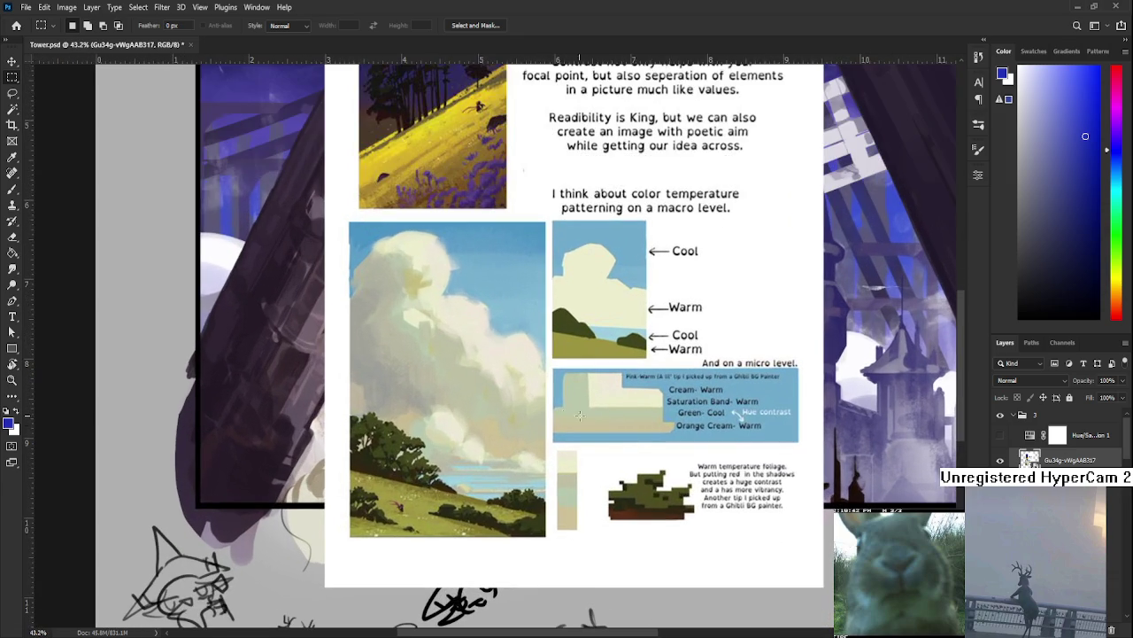
pyautogui.click(999, 435)
pyautogui.moveTo(524, 404); pyautogui.dragTo(551, 398)
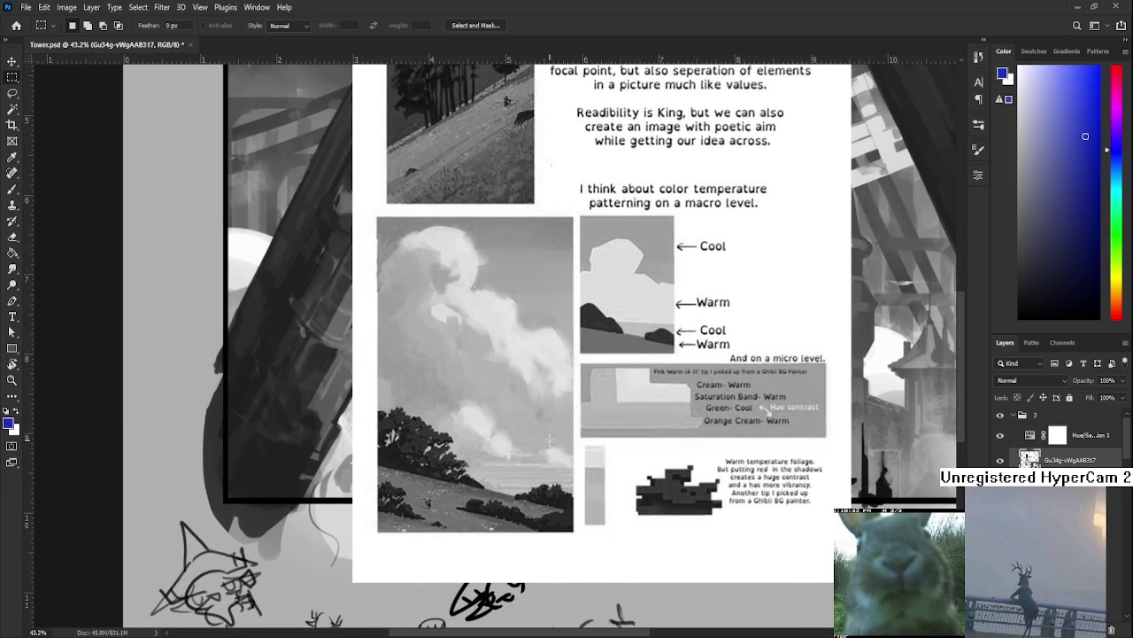
pyautogui.moveTo(548, 439); pyautogui.dragTo(560, 447)
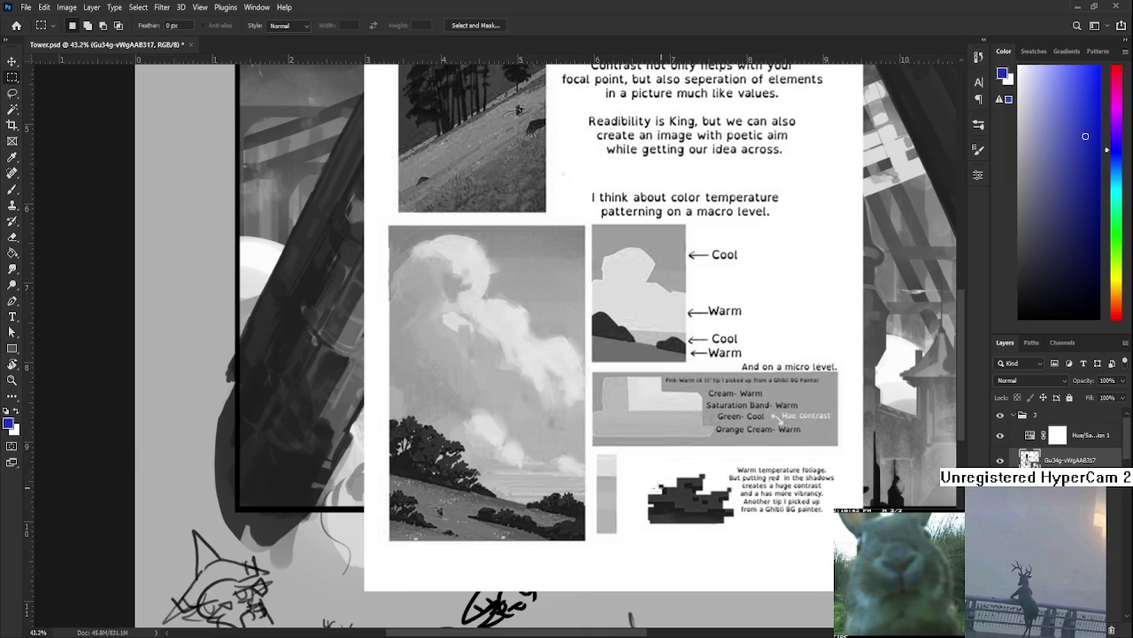
pyautogui.scroll(-5, 337, 443)
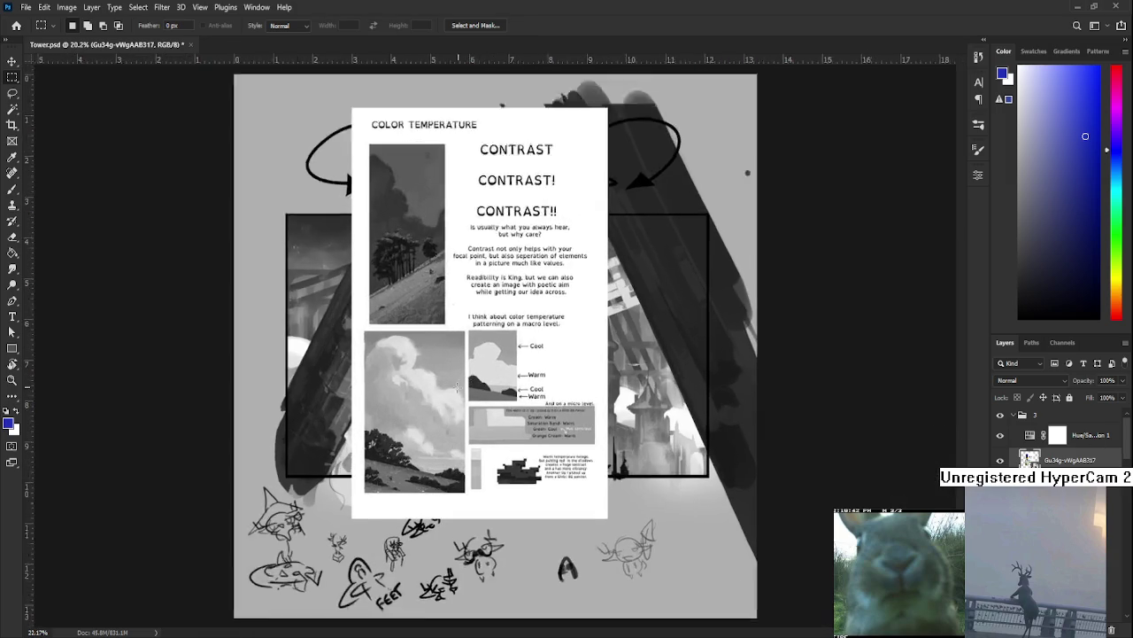
pyautogui.scroll(3, 422, 402)
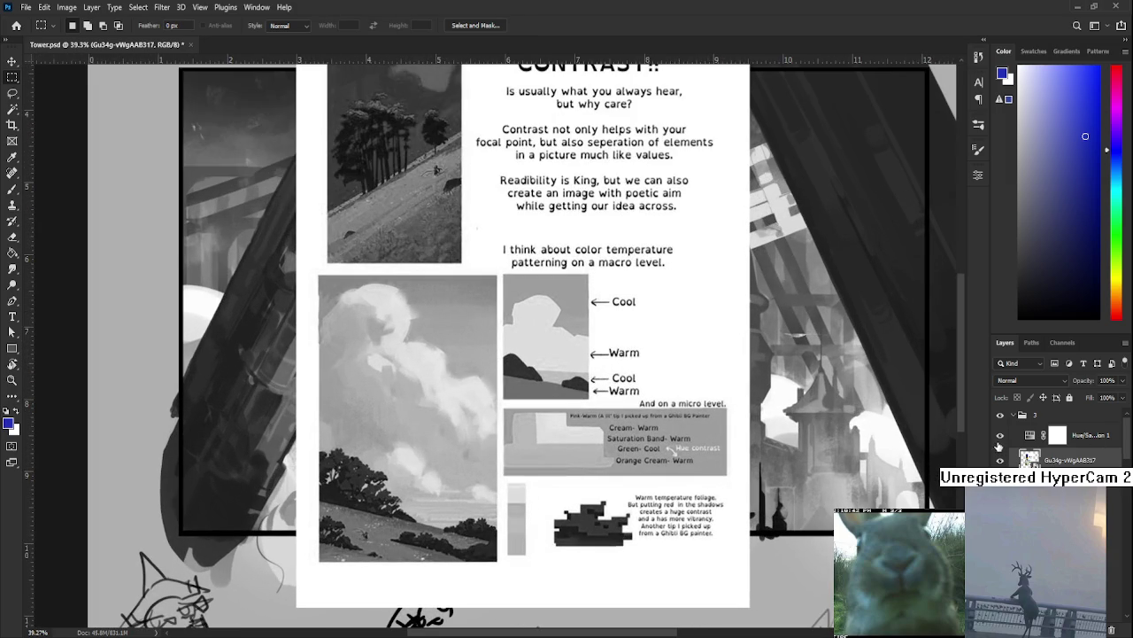
pyautogui.click(1000, 436)
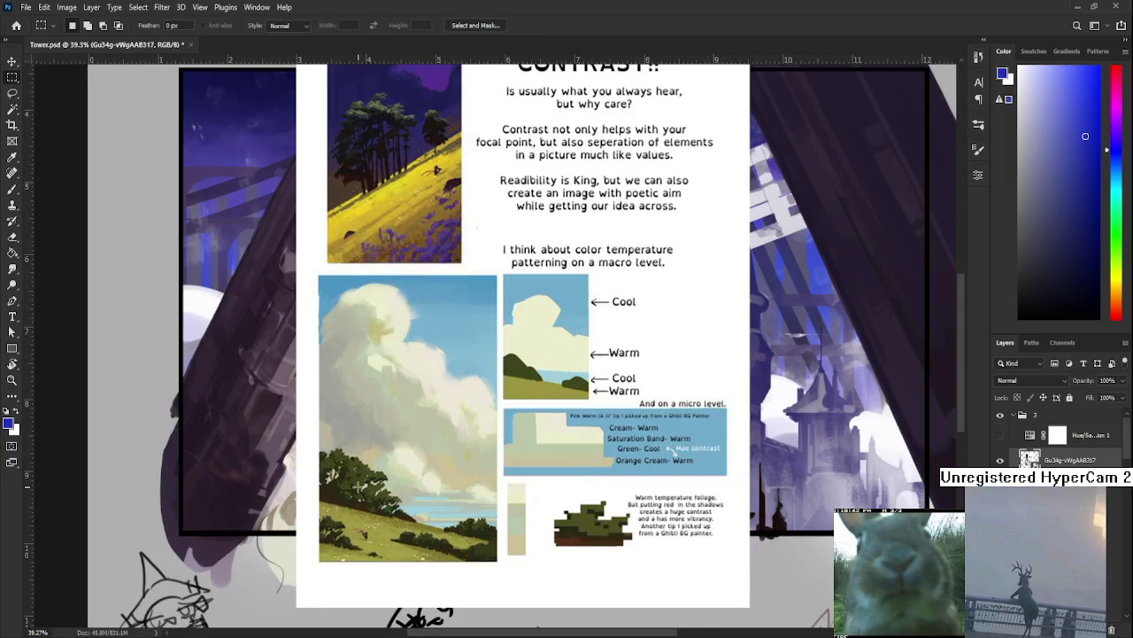
# Delete the colour temperature reference from the canvas.
pyautogui.moveTo(356, 488); pyautogui.dragTo(371, 487)
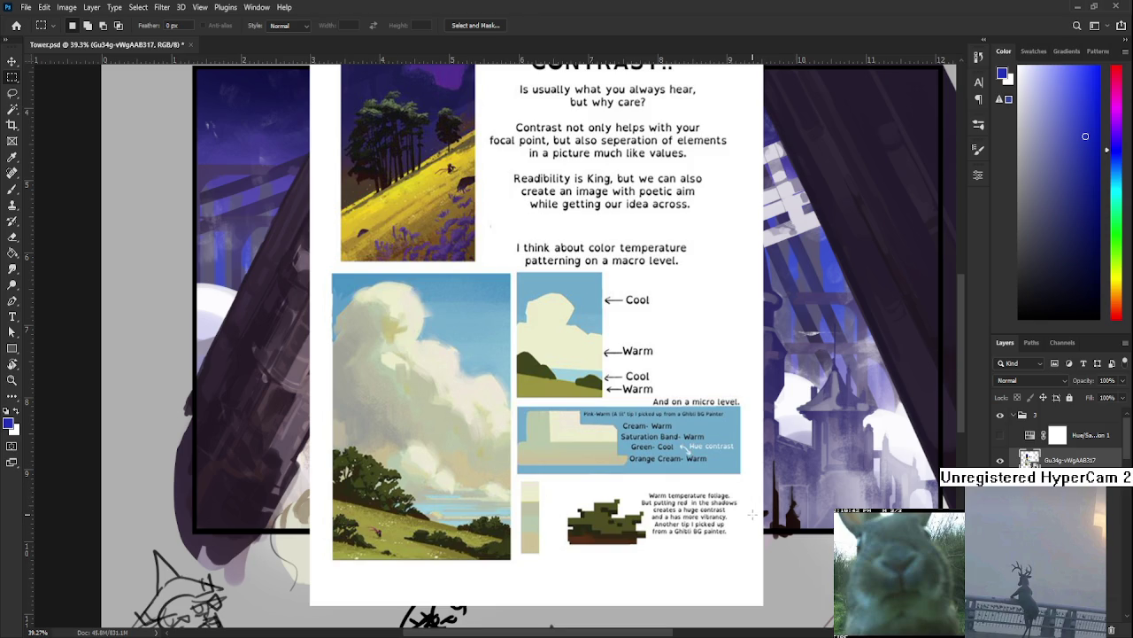
pyautogui.scroll(-2, 757, 496)
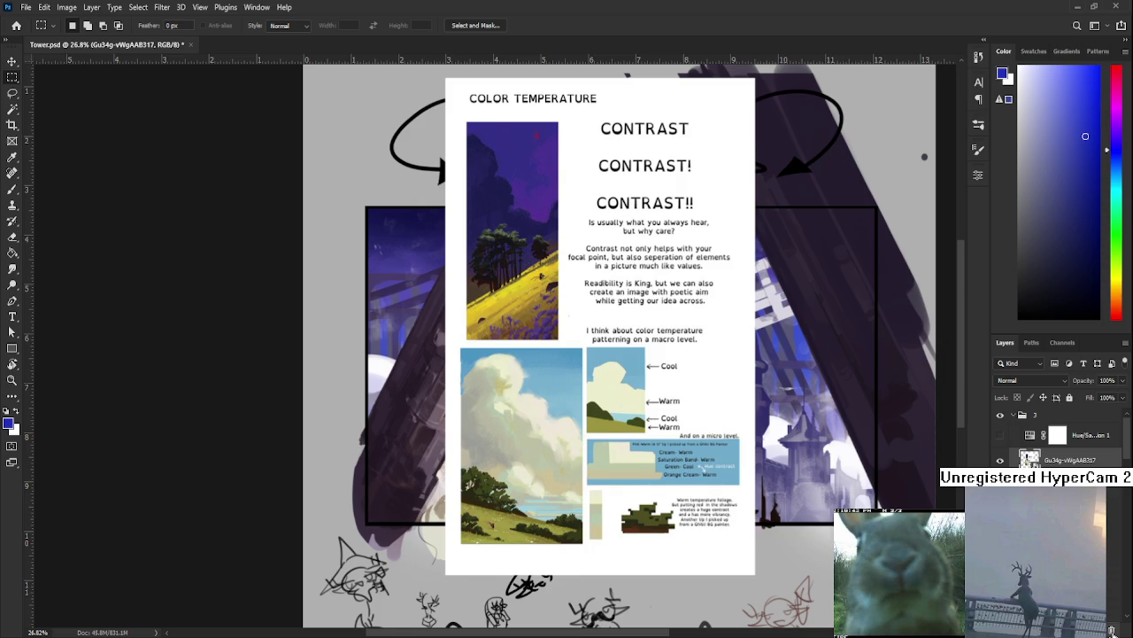
pyautogui.press('Delete')
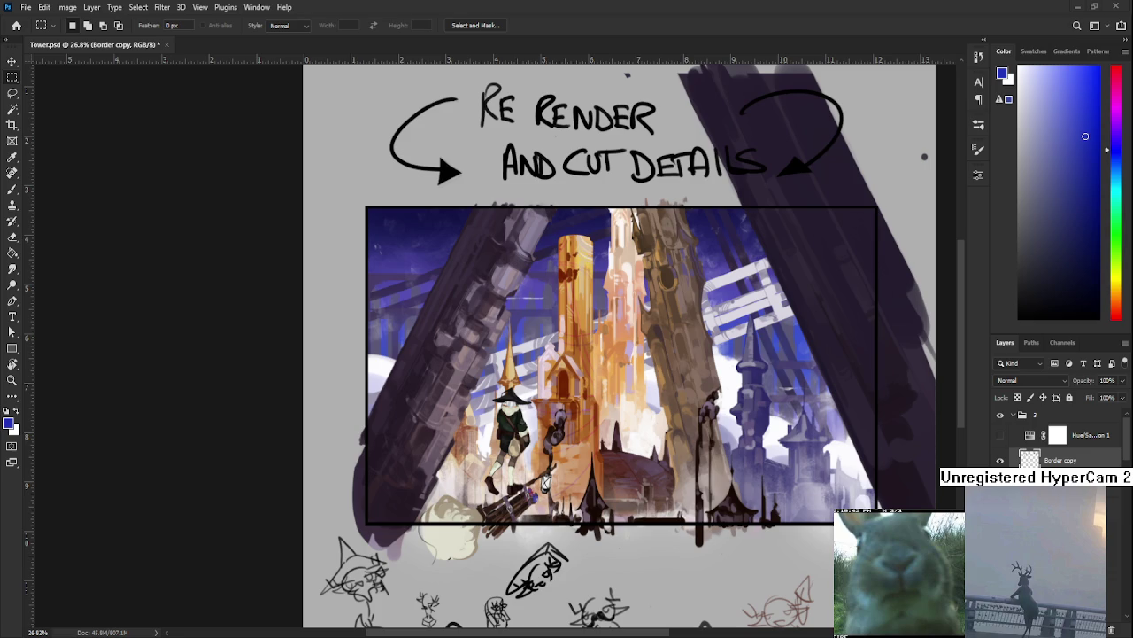
# Reset the colours so black is the foreground and scroll to the sketches below the painting.
pyautogui.scroll(-3, 574, 458)
pyautogui.scroll(4, 574, 458)
pyautogui.press('d')
pyautogui.scroll(-2, 1058, 439)
pyautogui.scroll(-2, 1058, 439)
pyautogui.scroll(-2, 1058, 438)
pyautogui.scroll(-2, 1058, 438)
pyautogui.scroll(-2, 1058, 438)
pyautogui.scroll(-2, 1058, 439)
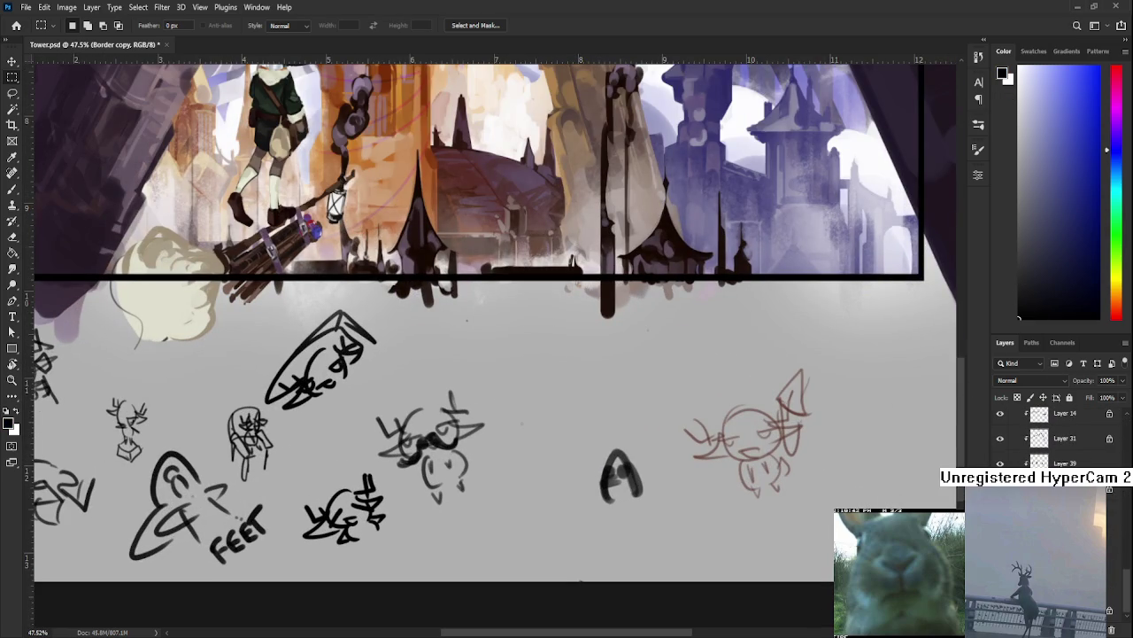
pyautogui.hscroll(2, 599, 461)
pyautogui.hscroll(2, 599, 460)
# Brush a small black circle face with a dash inside, undoing the stray strokes.
pyautogui.press('b')
pyautogui.moveTo(613, 407); pyautogui.dragTo(635, 478)
pyautogui.hotkey('ctrl', 'z')
pyautogui.moveTo(619, 401)
pyautogui.mouseDown()
pyautogui.moveTo(620, 465)
pyautogui.moveTo(633, 407)
pyautogui.mouseUp()
pyautogui.hotkey('ctrl', 'z')
pyautogui.moveTo(613, 458)
pyautogui.mouseDown()
pyautogui.moveTo(626, 460)
pyautogui.moveTo(583, 457)
pyautogui.moveTo(613, 443)
pyautogui.moveTo(734, 609)
pyautogui.mouseUp()
pyautogui.hotkey('ctrl', 'z')
pyautogui.hotkey('ctrl', 'z')
pyautogui.scroll(-2, 398, 265)
pyautogui.scroll(-1, 397, 265)
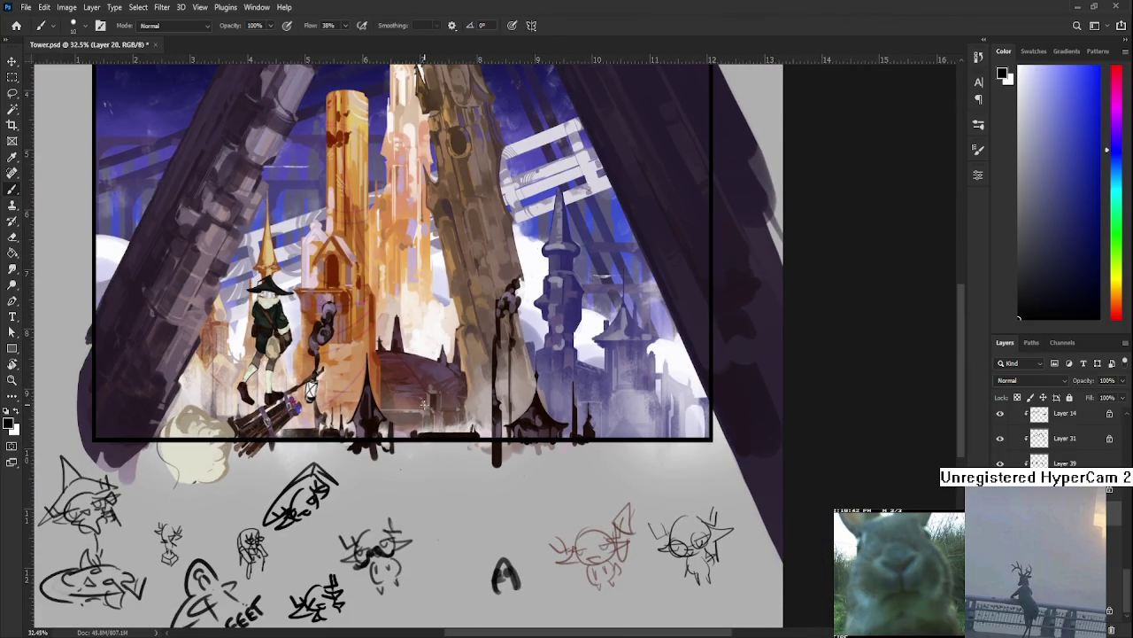
pyautogui.scroll(2, 398, 266)
pyautogui.moveTo(397, 266)
pyautogui.mouseDown()
pyautogui.moveTo(578, 475)
pyautogui.moveTo(497, 409)
pyautogui.mouseUp()
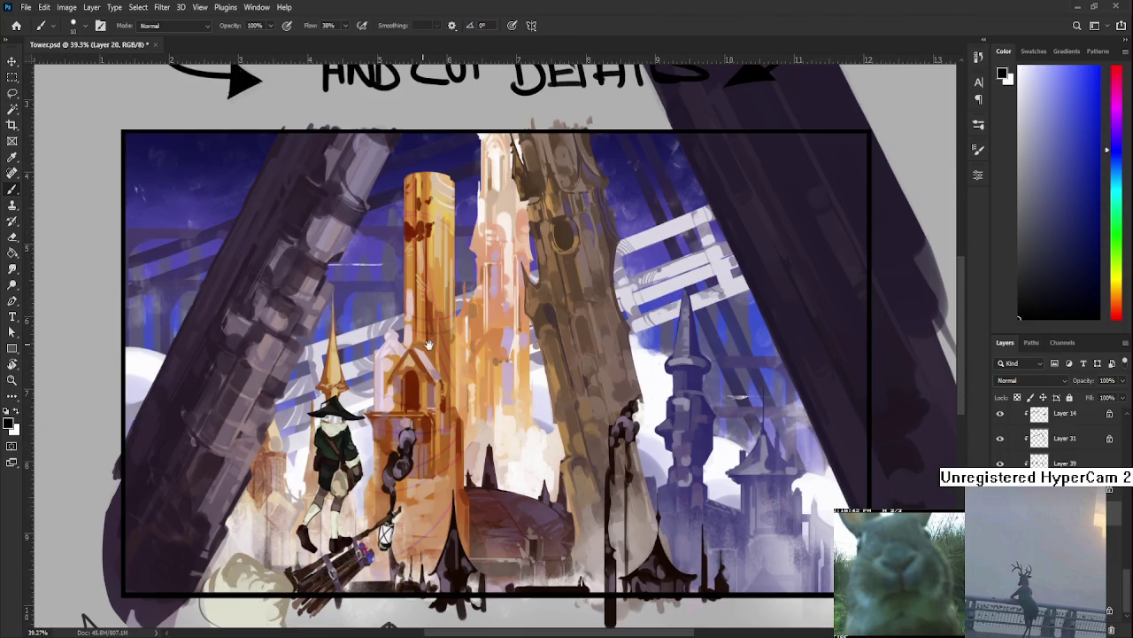
pyautogui.scroll(-3, 1054, 434)
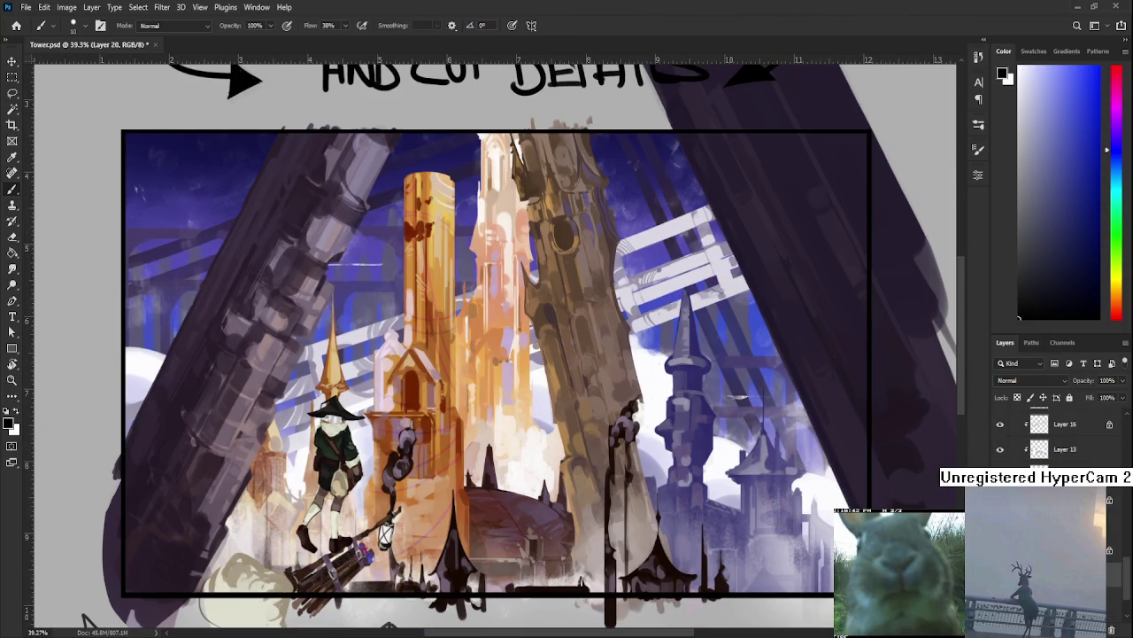
pyautogui.scroll(-2, 1054, 434)
pyautogui.scroll(-2, 1054, 434)
pyautogui.scroll(-2, 1053, 434)
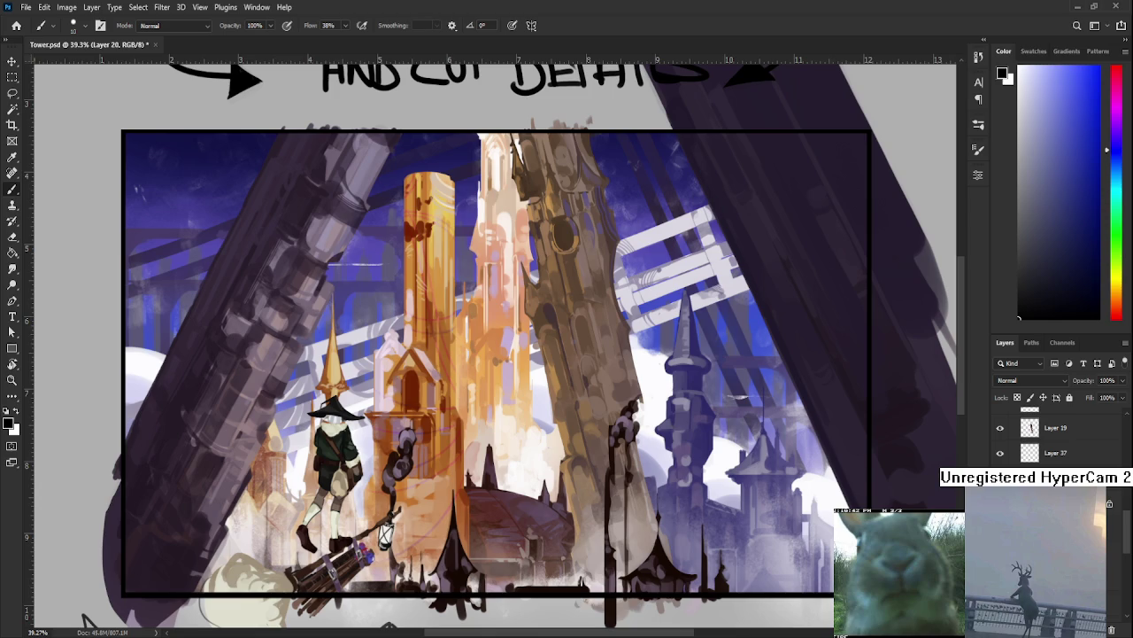
pyautogui.scroll(-1, 1054, 438)
pyautogui.scroll(-1, 1054, 438)
pyautogui.scroll(-2, 1054, 438)
pyautogui.scroll(-2, 1053, 439)
pyautogui.scroll(-2, 1054, 438)
pyautogui.scroll(-2, 1053, 439)
pyautogui.scroll(-1, 1053, 438)
pyautogui.scroll(-2, 1054, 438)
pyautogui.scroll(-2, 1054, 438)
pyautogui.scroll(-1, 1053, 438)
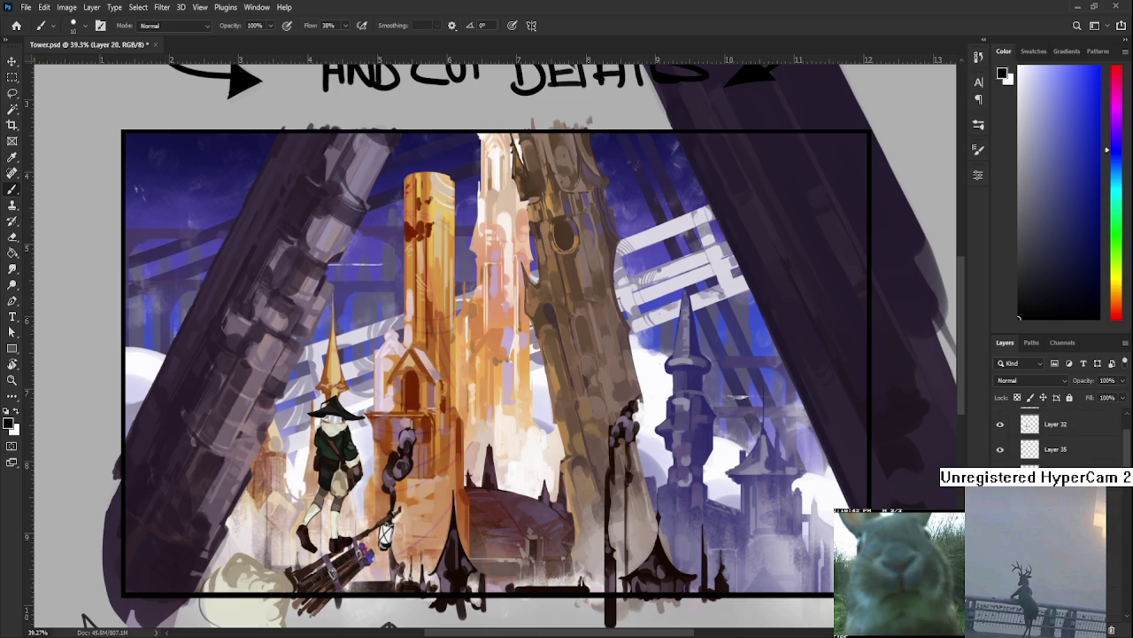
pyautogui.scroll(-1, 1054, 438)
pyautogui.scroll(-1, 1054, 438)
pyautogui.scroll(-1, 1053, 438)
pyautogui.scroll(-1, 1054, 438)
pyautogui.scroll(-2, 1054, 439)
pyautogui.scroll(-1, 1053, 438)
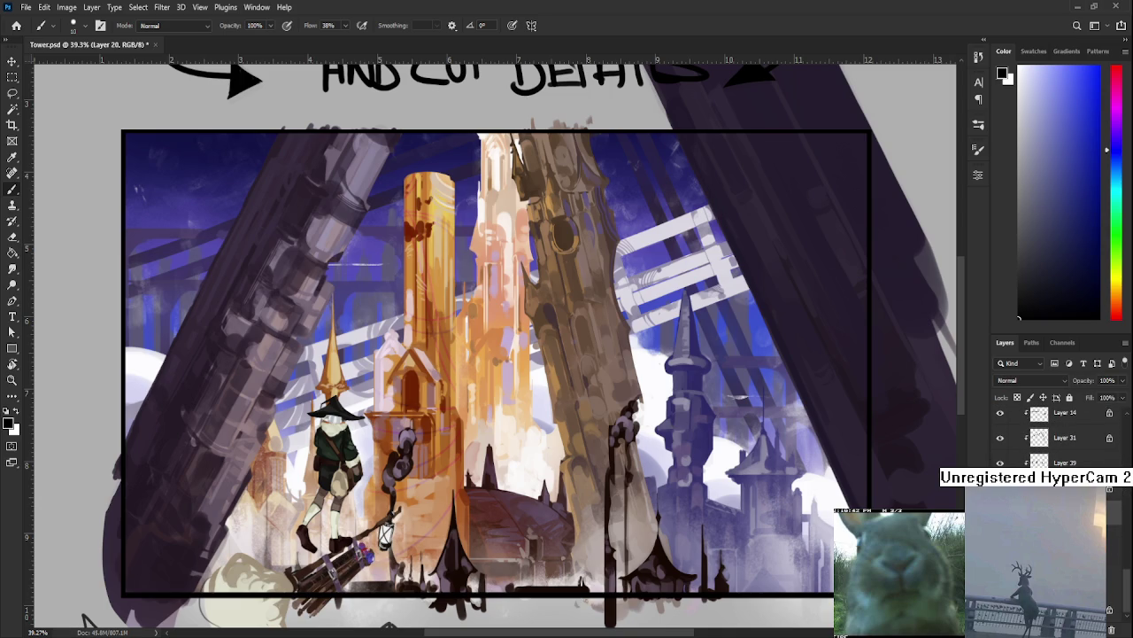
pyautogui.scroll(1, 1003, 466)
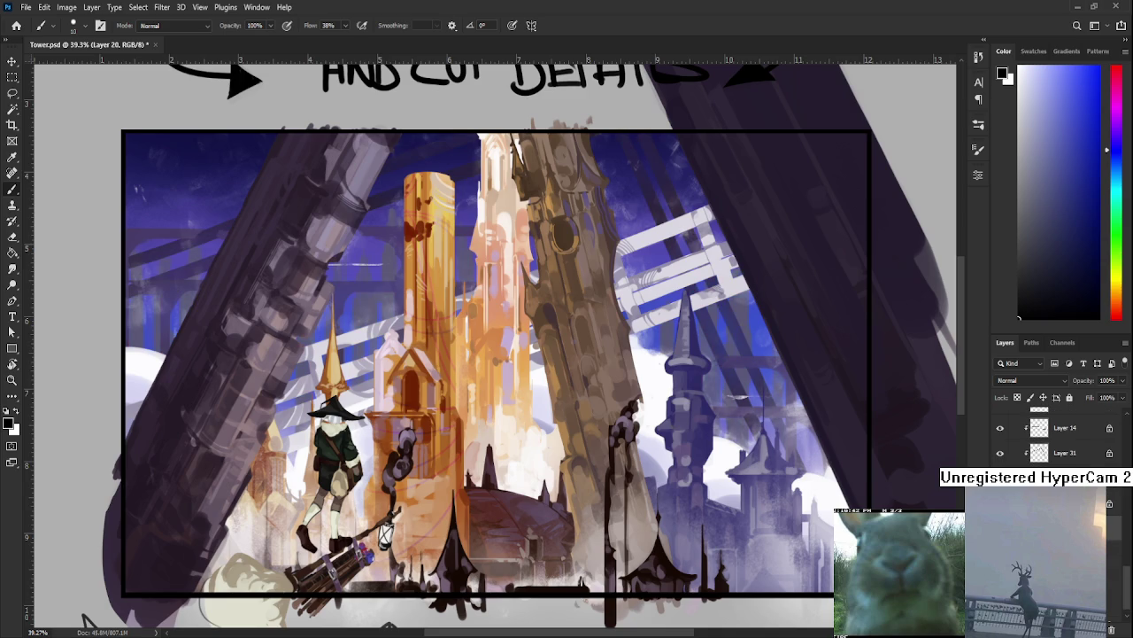
pyautogui.scroll(1, 739, 323)
pyautogui.scroll(1, 739, 323)
pyautogui.scroll(1, 737, 319)
pyautogui.keyDown('alt'); pyautogui.click(737, 319); pyautogui.keyUp('alt')
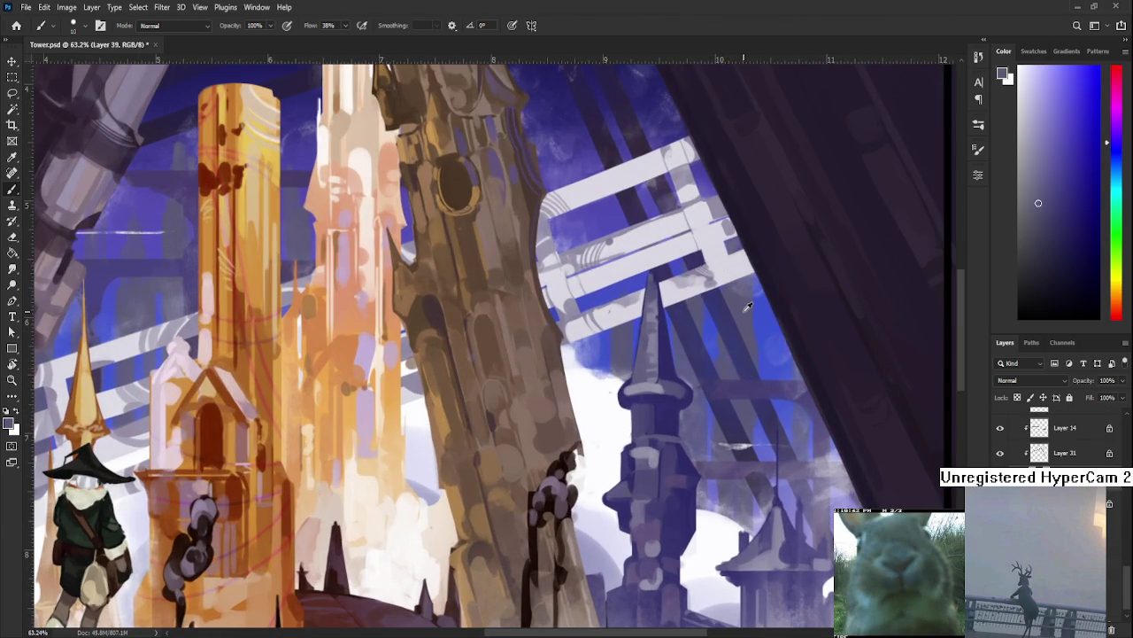
# Paint a sharper tip onto the blue spire in sampled blue-grey.
pyautogui.scroll(-2, 738, 319)
pyautogui.moveTo(597, 443); pyautogui.dragTo(526, 522)
pyautogui.moveTo(566, 392); pyautogui.dragTo(579, 416)
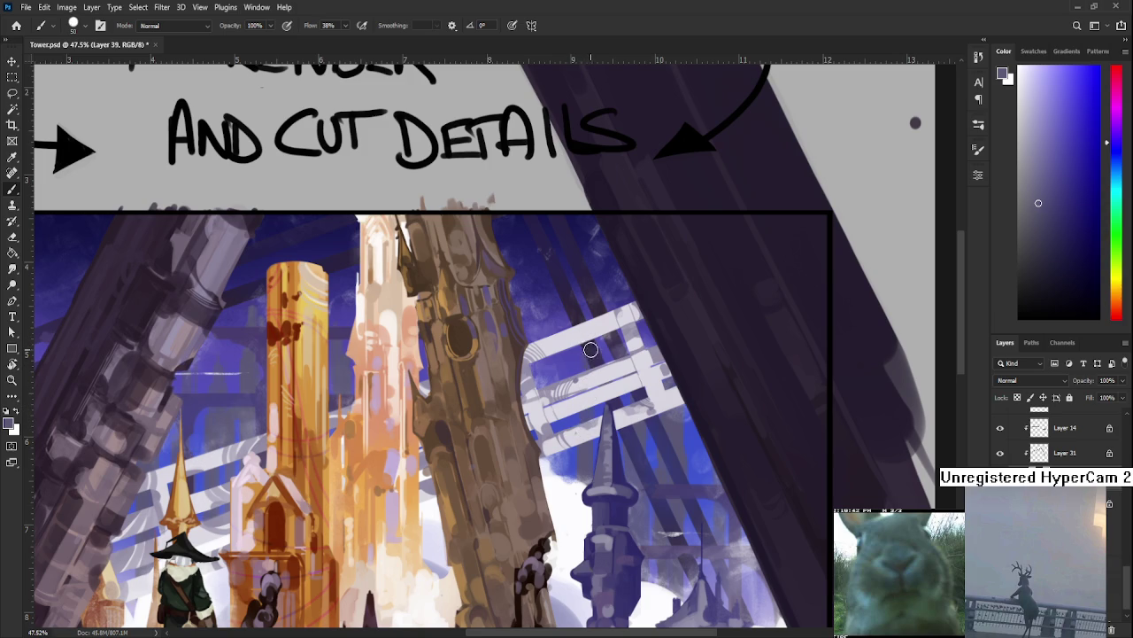
pyautogui.moveTo(591, 364); pyautogui.dragTo(605, 357)
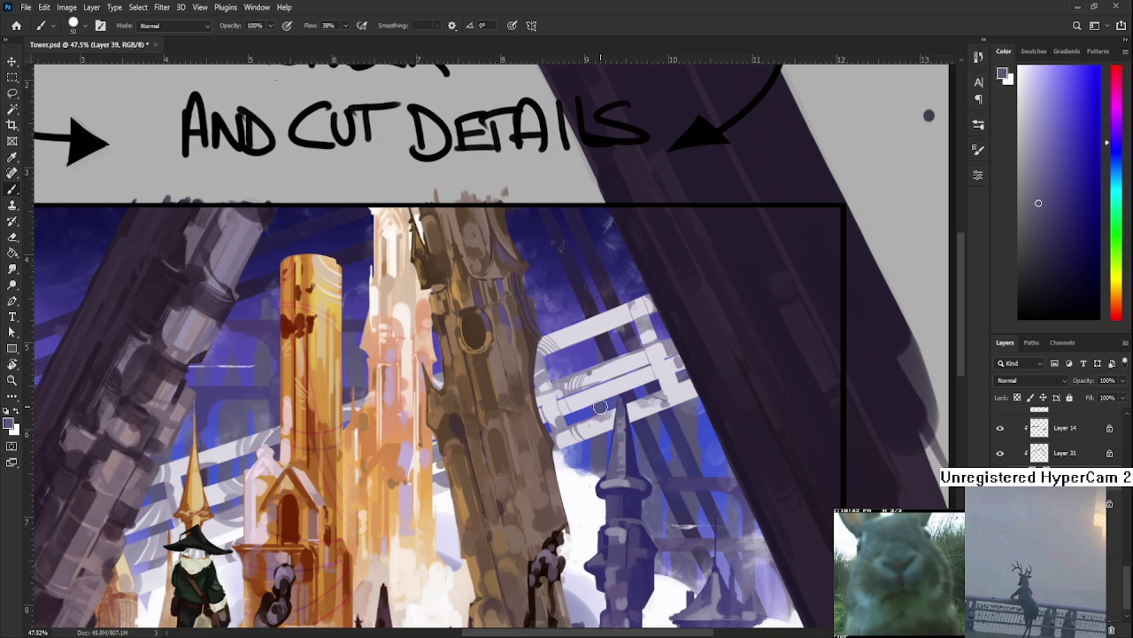
pyautogui.moveTo(623, 428); pyautogui.dragTo(622, 413)
pyautogui.moveTo(437, 434); pyautogui.dragTo(518, 431)
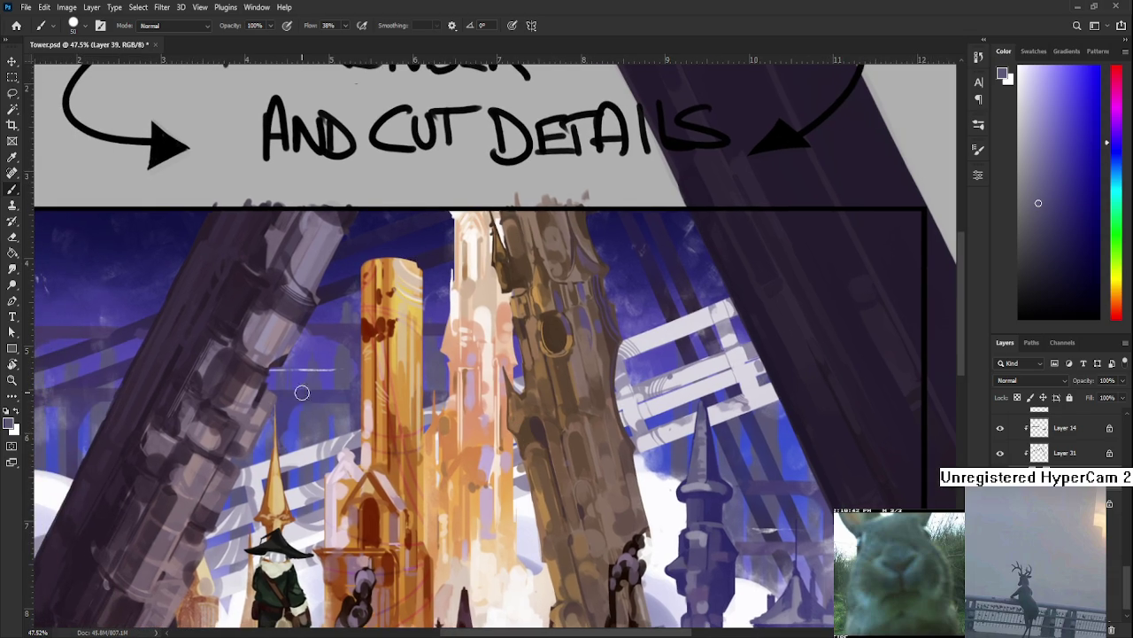
pyautogui.moveTo(592, 377); pyautogui.dragTo(417, 399)
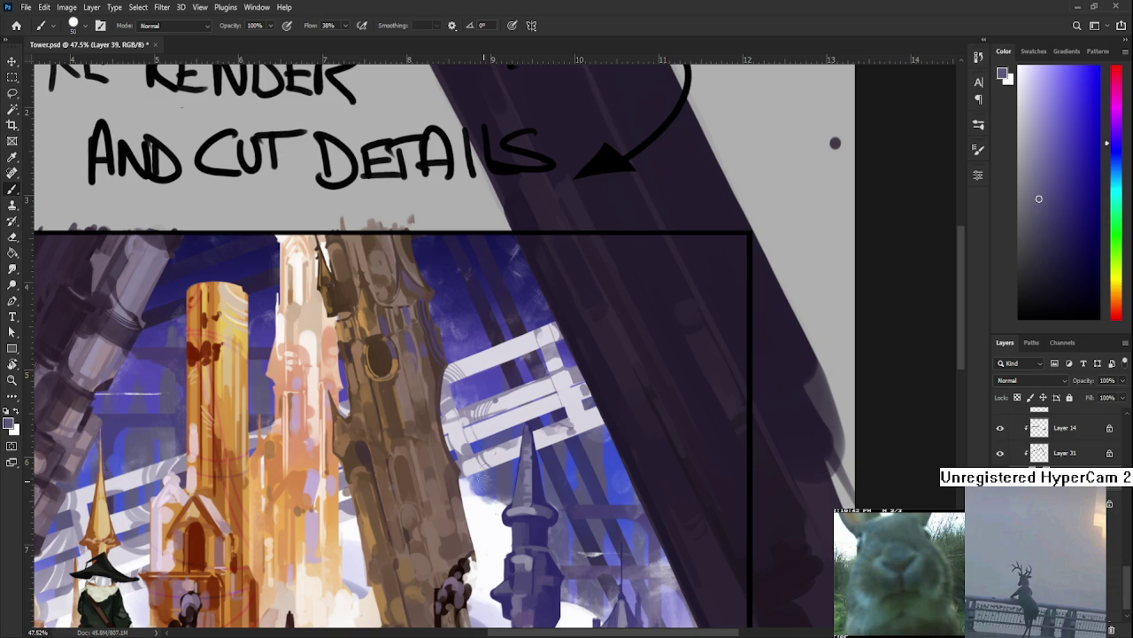
# Repaint and trim the pale railings and blue sky beside the right spire with brush and eraser.
pyautogui.press('e')
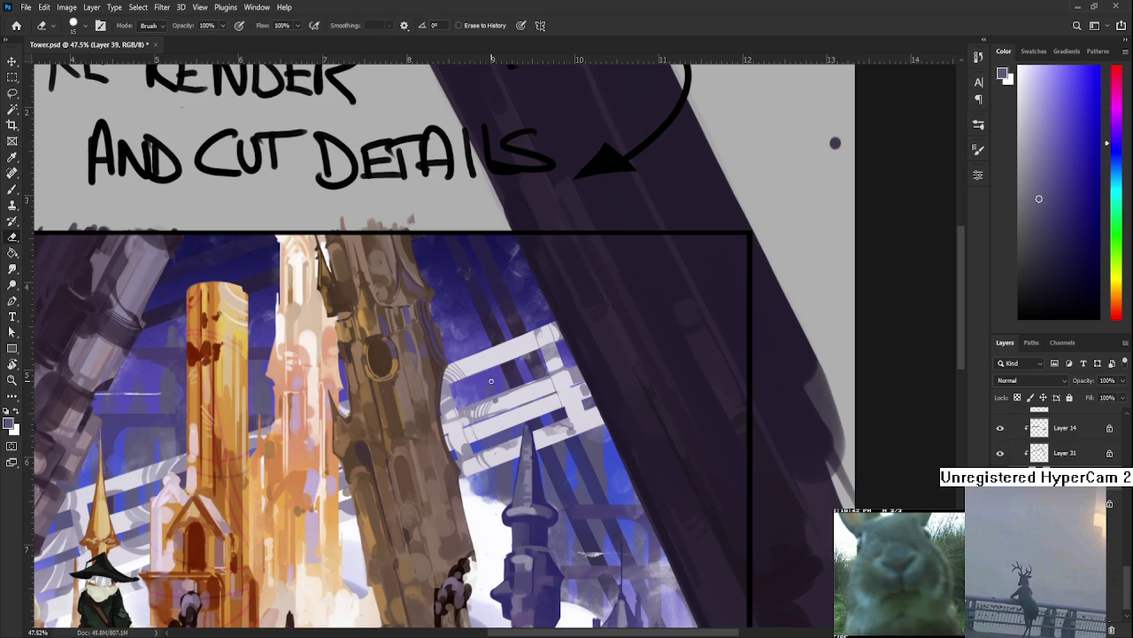
pyautogui.press('b')
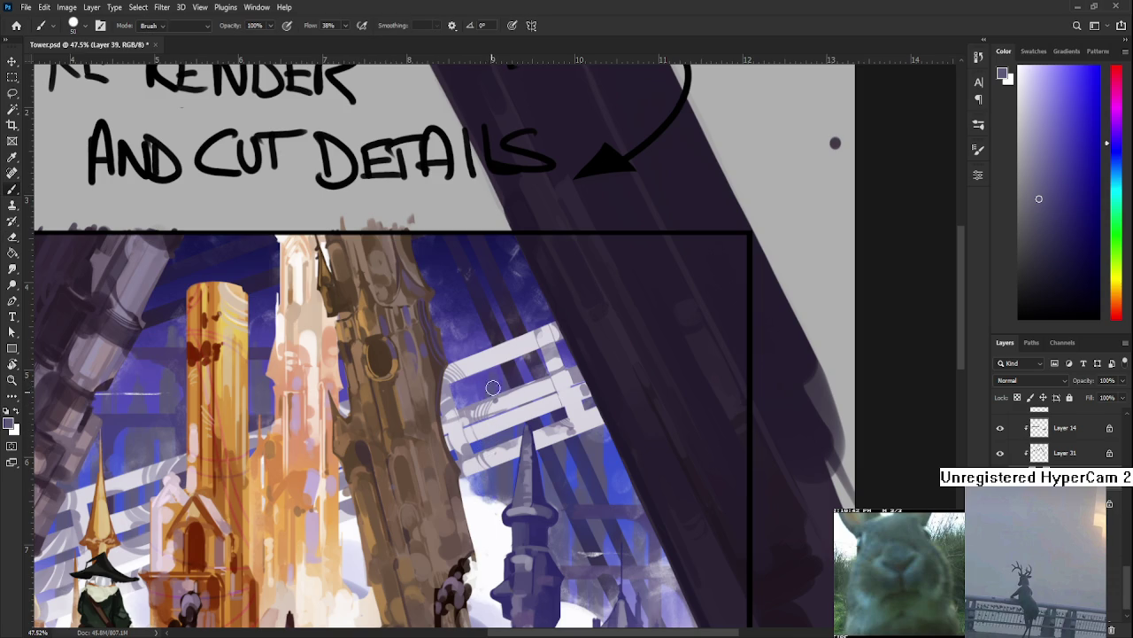
pyautogui.press('e')
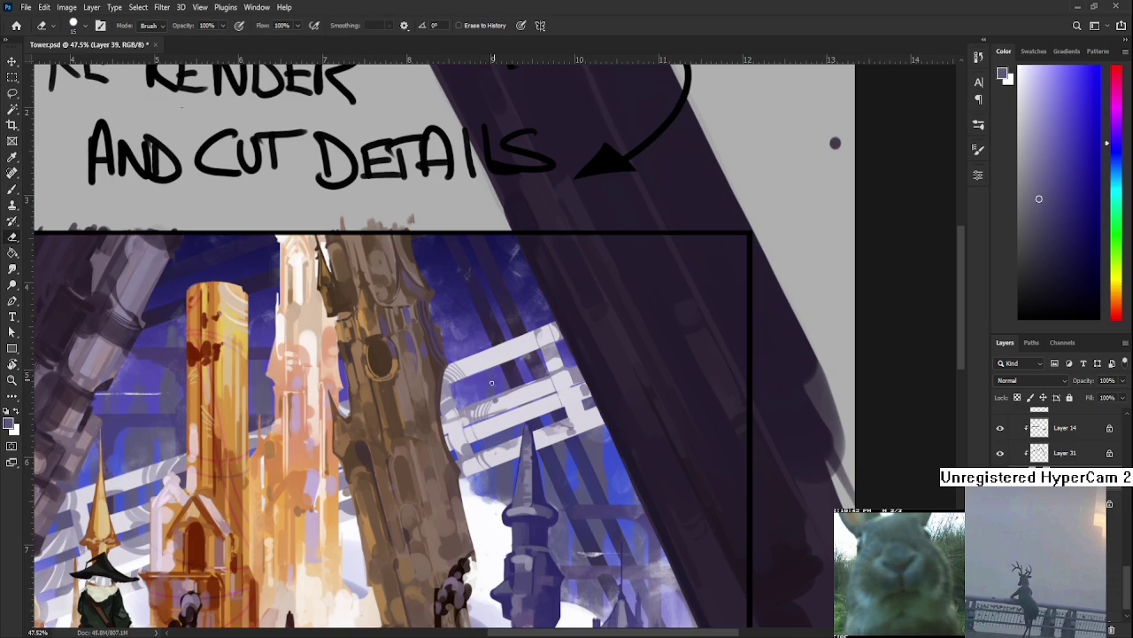
pyautogui.press('b')
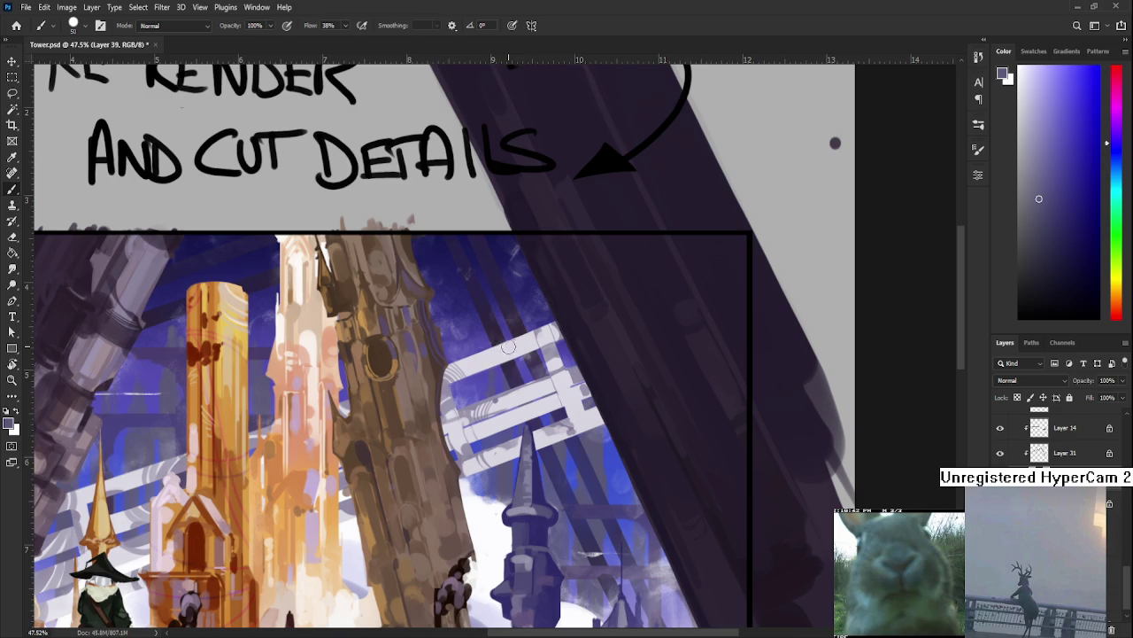
pyautogui.press('e')
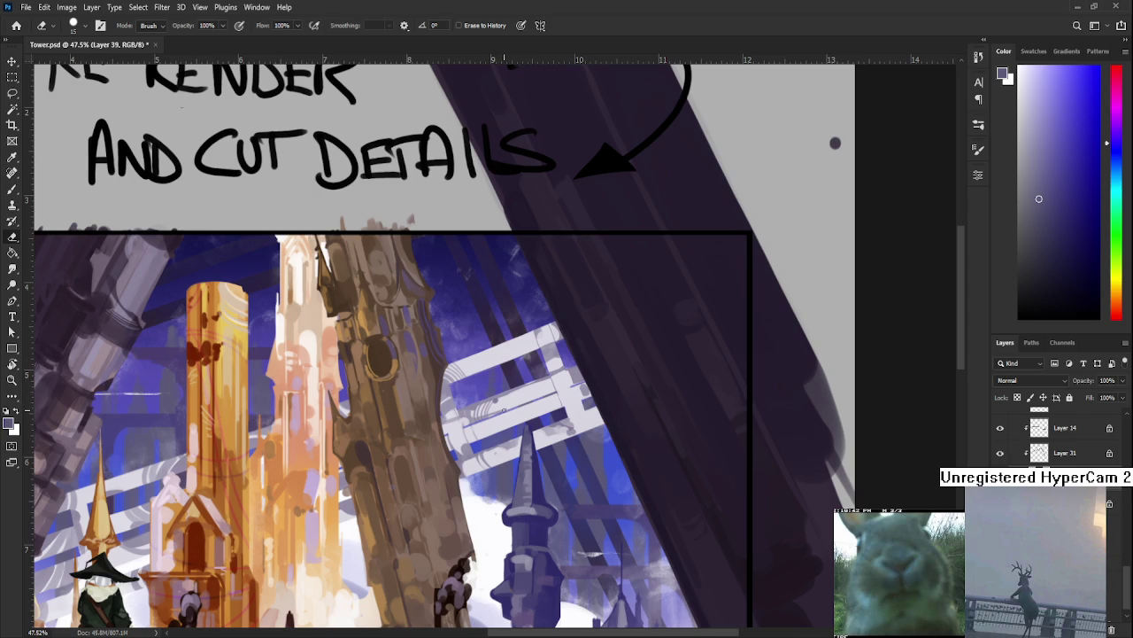
pyautogui.moveTo(485, 407); pyautogui.dragTo(540, 386)
pyautogui.press('b')
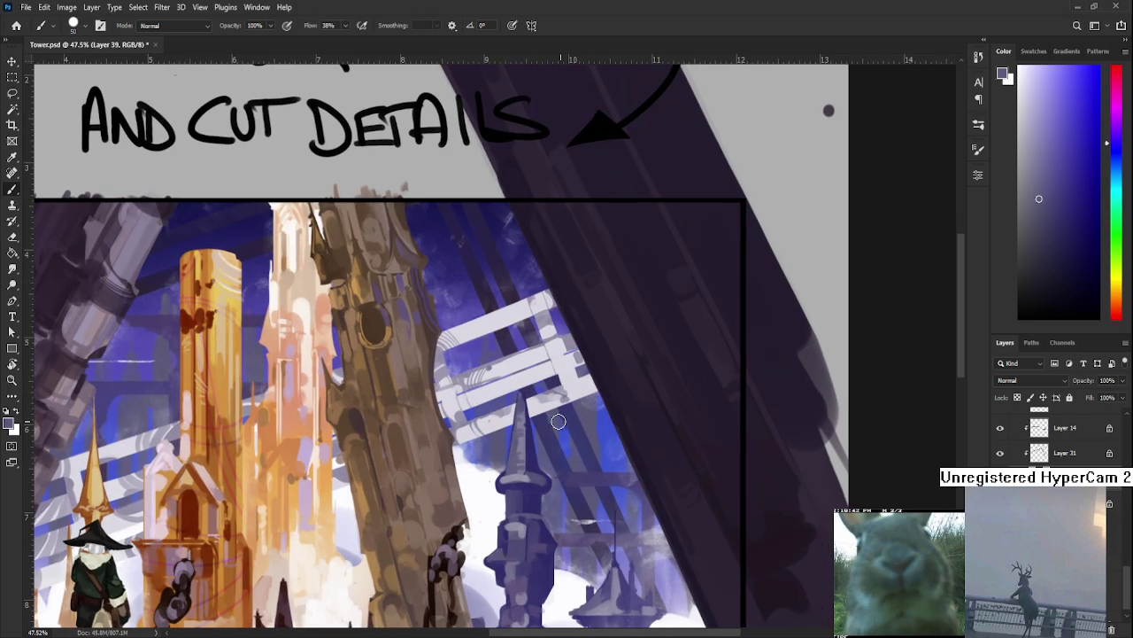
pyautogui.press('e')
pyautogui.press('b')
# Zoom and pan to centre the framed painting around the leaning left pillar.
pyautogui.scroll(-1, 146, 451)
pyautogui.scroll(-3, 240, 489)
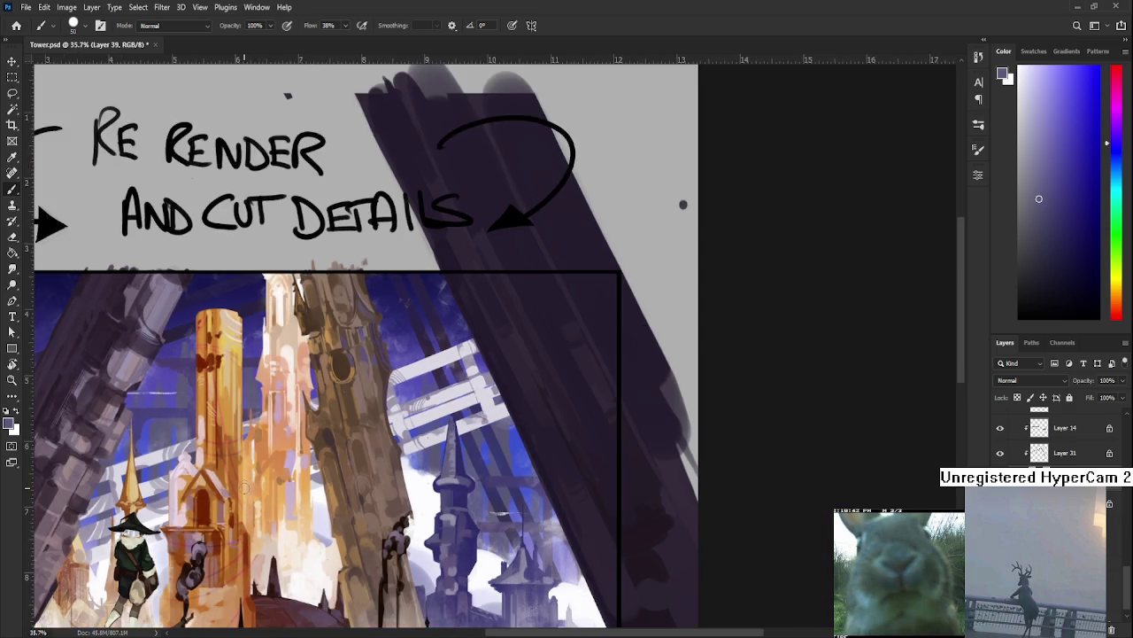
pyautogui.scroll(-2, 241, 489)
pyautogui.scroll(1, 409, 505)
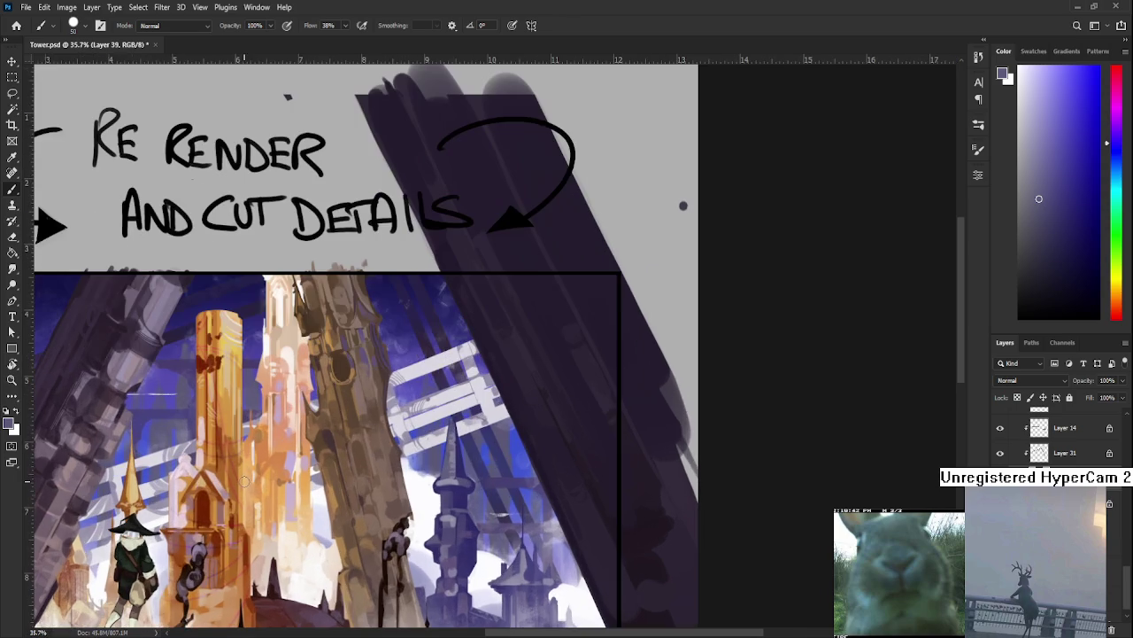
pyautogui.scroll(1, 560, 454)
pyautogui.moveTo(561, 454)
pyautogui.mouseDown()
pyautogui.moveTo(599, 402)
pyautogui.moveTo(624, 407)
pyautogui.moveTo(624, 433)
pyautogui.mouseUp()
pyautogui.scroll(1, 520, 487)
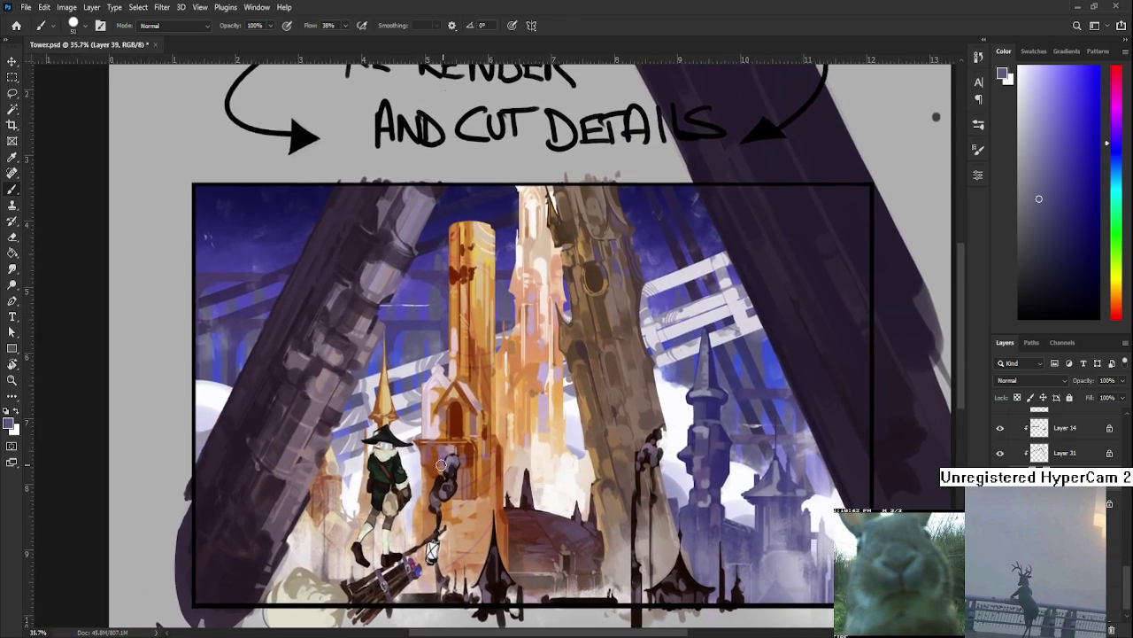
pyautogui.scroll(3, 520, 488)
pyautogui.scroll(3, 532, 505)
pyautogui.scroll(-5, 562, 534)
pyautogui.scroll(-2, 562, 534)
pyautogui.moveTo(561, 534)
pyautogui.mouseDown()
pyautogui.moveTo(485, 532)
pyautogui.moveTo(554, 538)
pyautogui.mouseUp()
pyautogui.scroll(2, 445, 400)
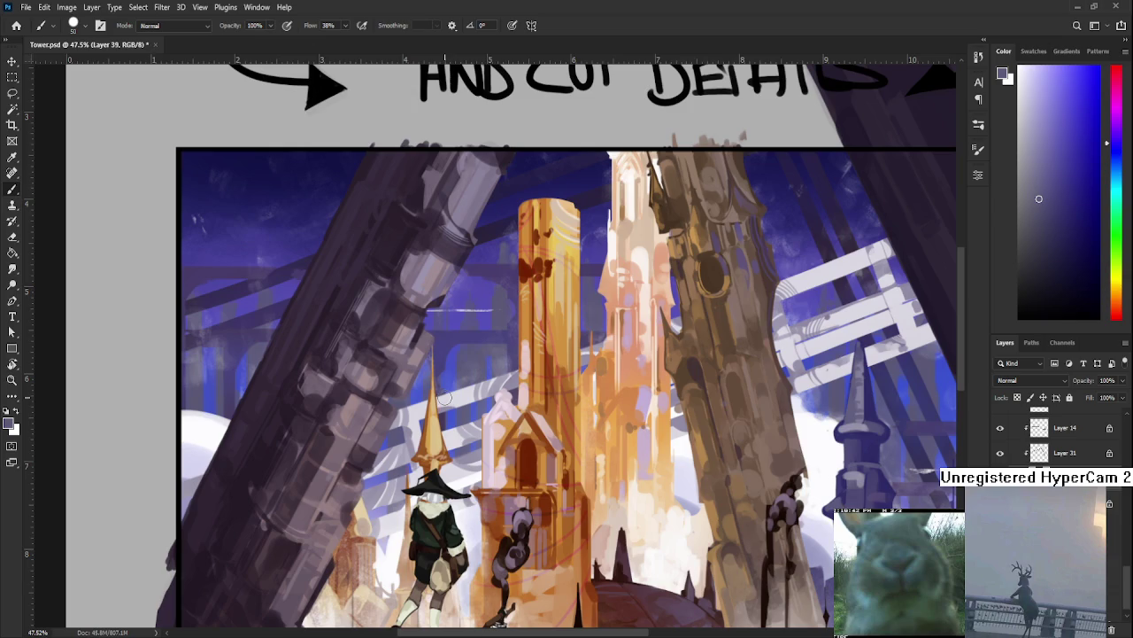
pyautogui.scroll(-2, 444, 399)
pyautogui.scroll(2, 943, 469)
pyautogui.scroll(-1, 943, 469)
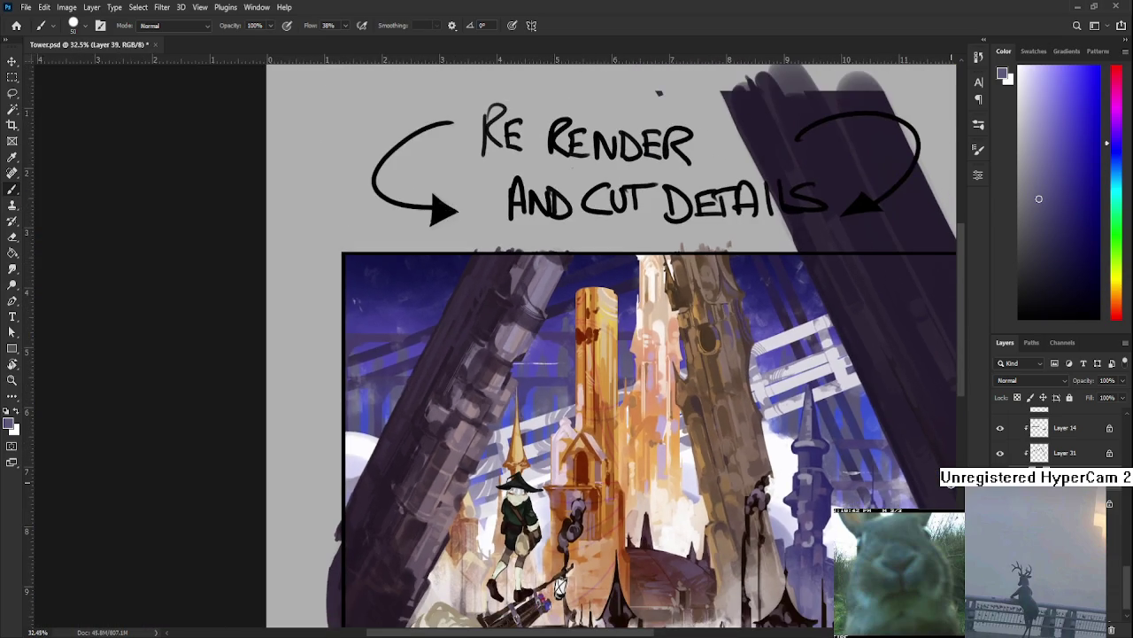
pyautogui.scroll(-1, 943, 469)
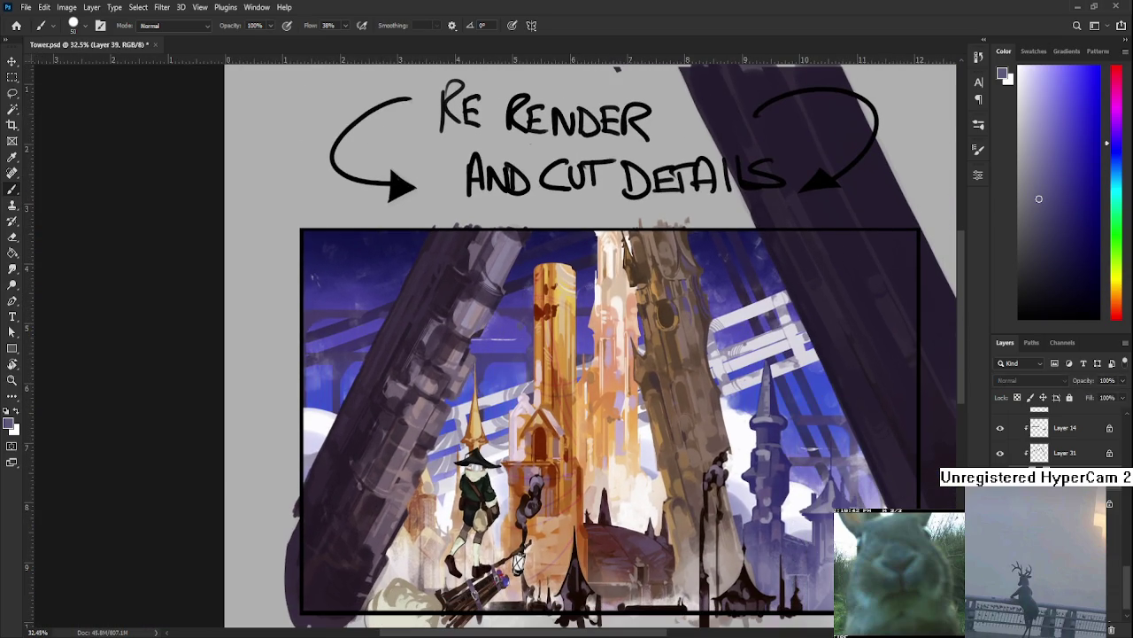
# Paint and erase small strokes in the night sky by the left pillar, then zoom in.
pyautogui.press('e')
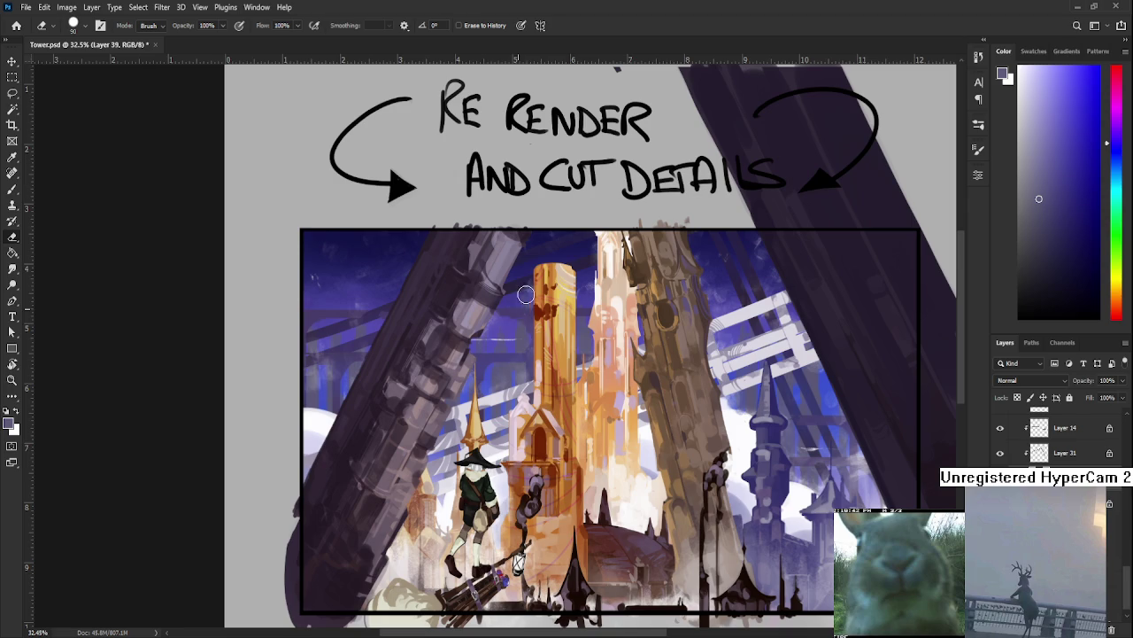
pyautogui.press('b')
pyautogui.press('e')
pyautogui.press('b')
pyautogui.moveTo(540, 316)
pyautogui.mouseDown()
pyautogui.moveTo(489, 332)
pyautogui.moveTo(525, 337)
pyautogui.mouseUp()
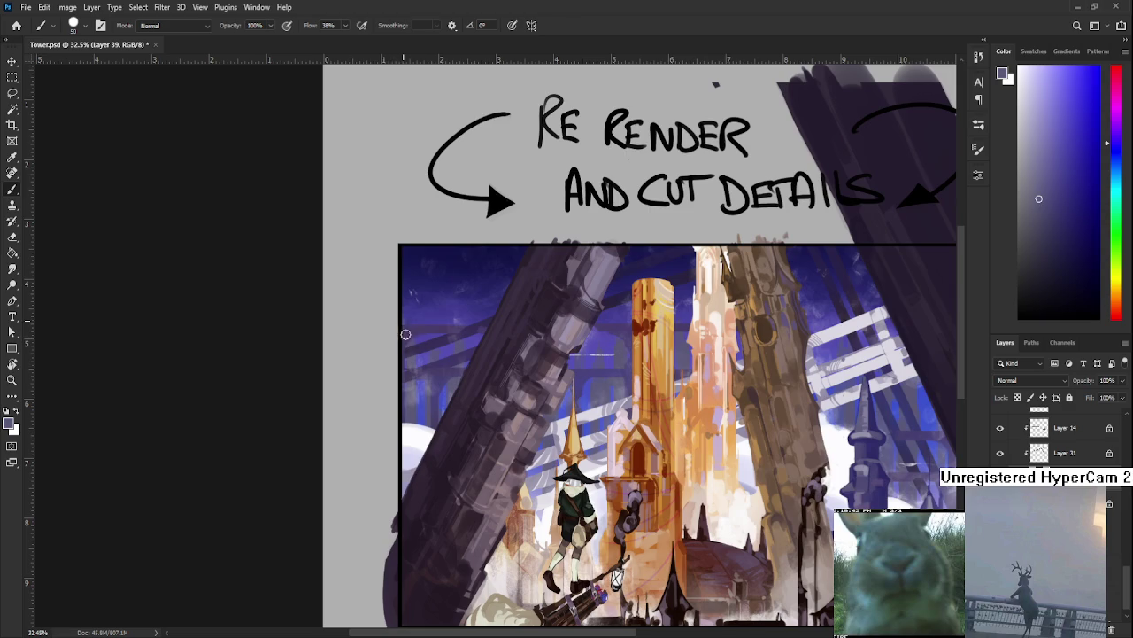
pyautogui.press('e')
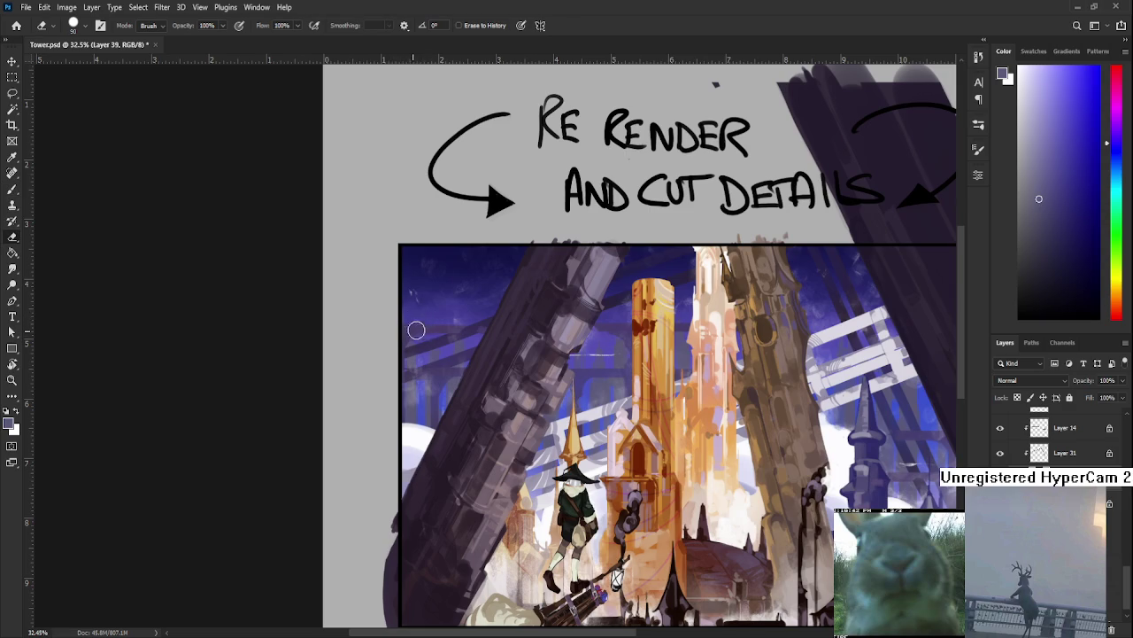
pyautogui.press('b')
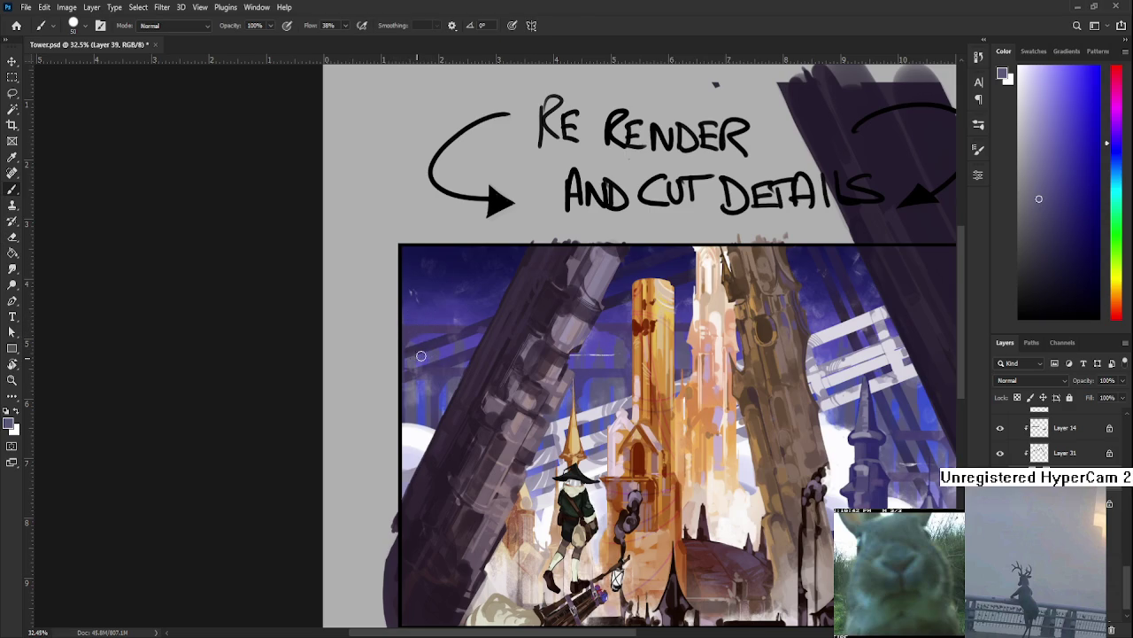
pyautogui.press('e')
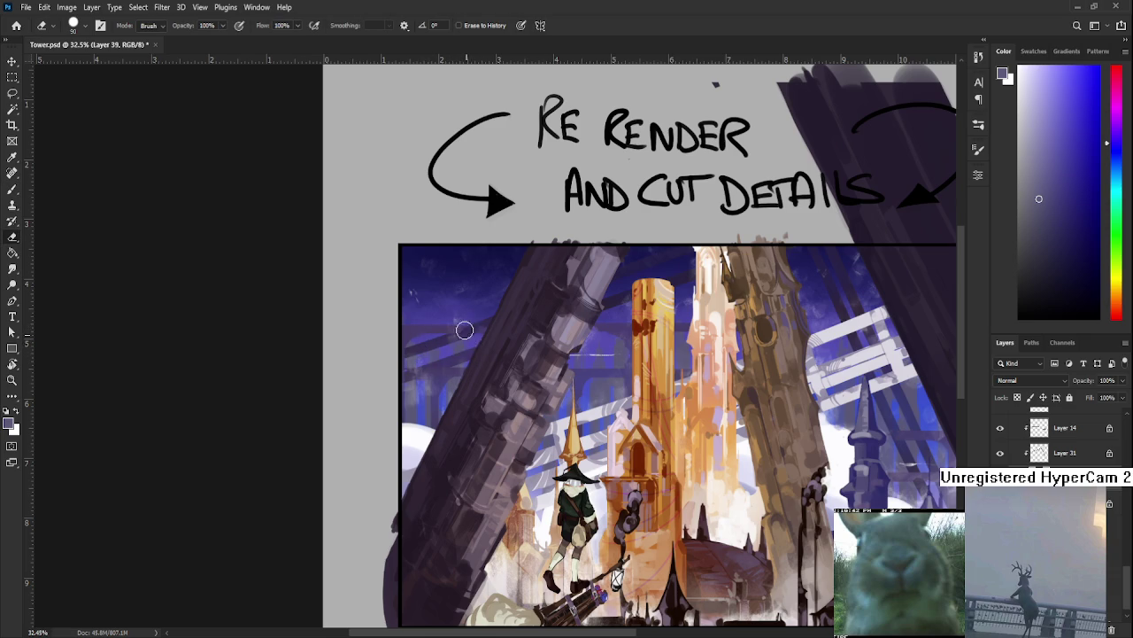
pyautogui.moveTo(464, 353); pyautogui.dragTo(451, 311)
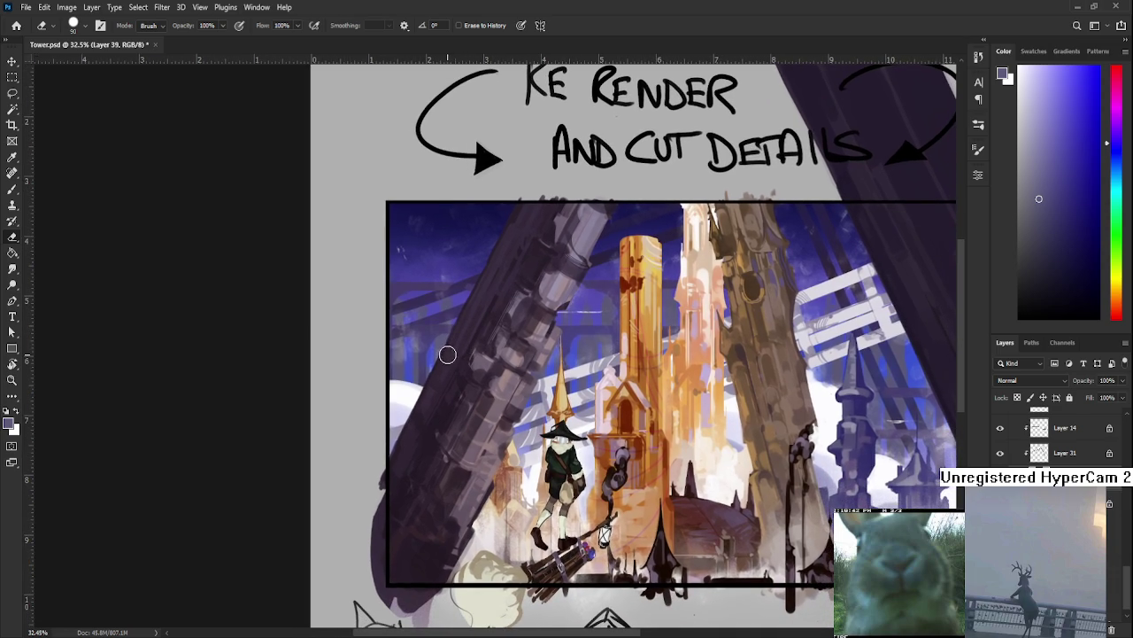
pyautogui.moveTo(480, 393); pyautogui.dragTo(441, 355)
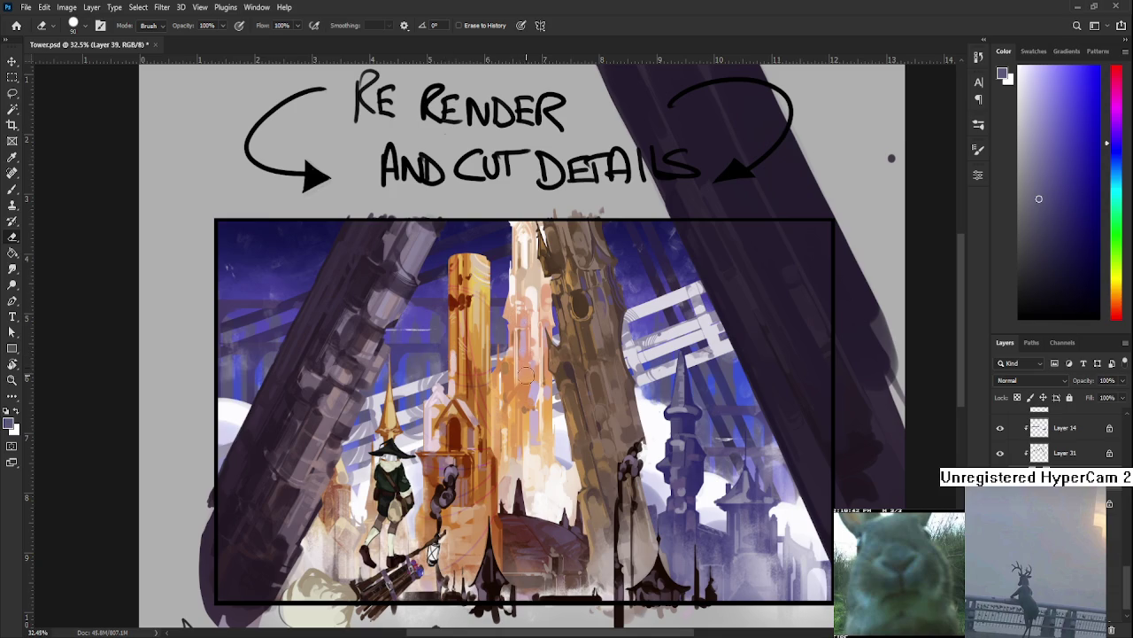
pyautogui.scroll(2, 394, 405)
pyautogui.scroll(3, 361, 402)
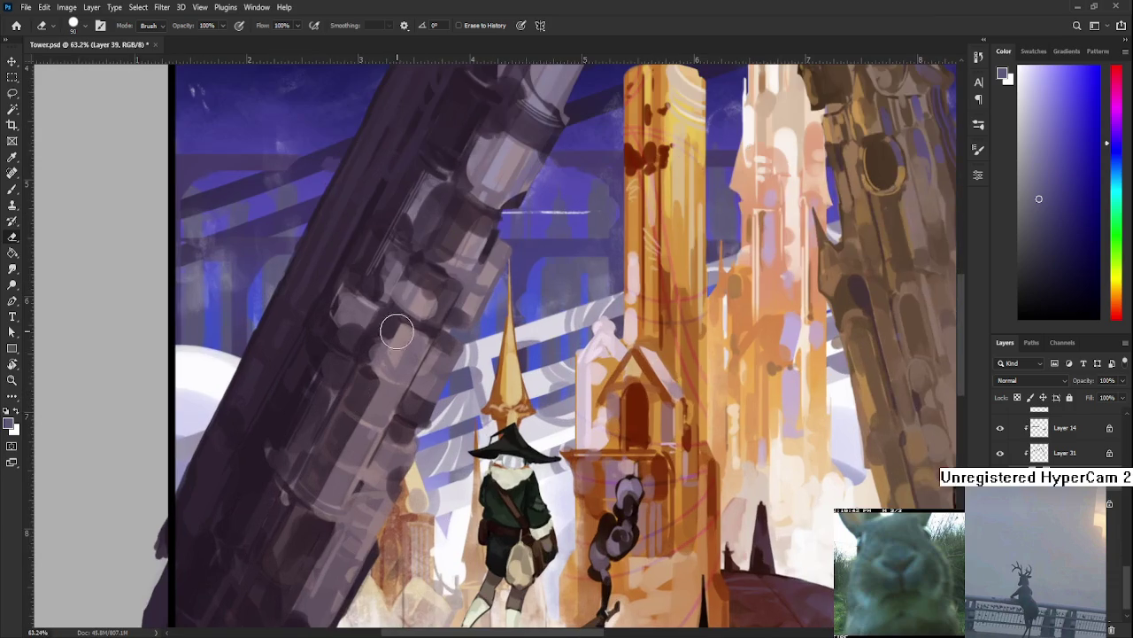
pyautogui.press('r')
pyautogui.moveTo(519, 107)
pyautogui.mouseDown()
pyautogui.moveTo(469, 374)
pyautogui.moveTo(481, 390)
pyautogui.mouseUp()
pyautogui.scroll(-3, 485, 449)
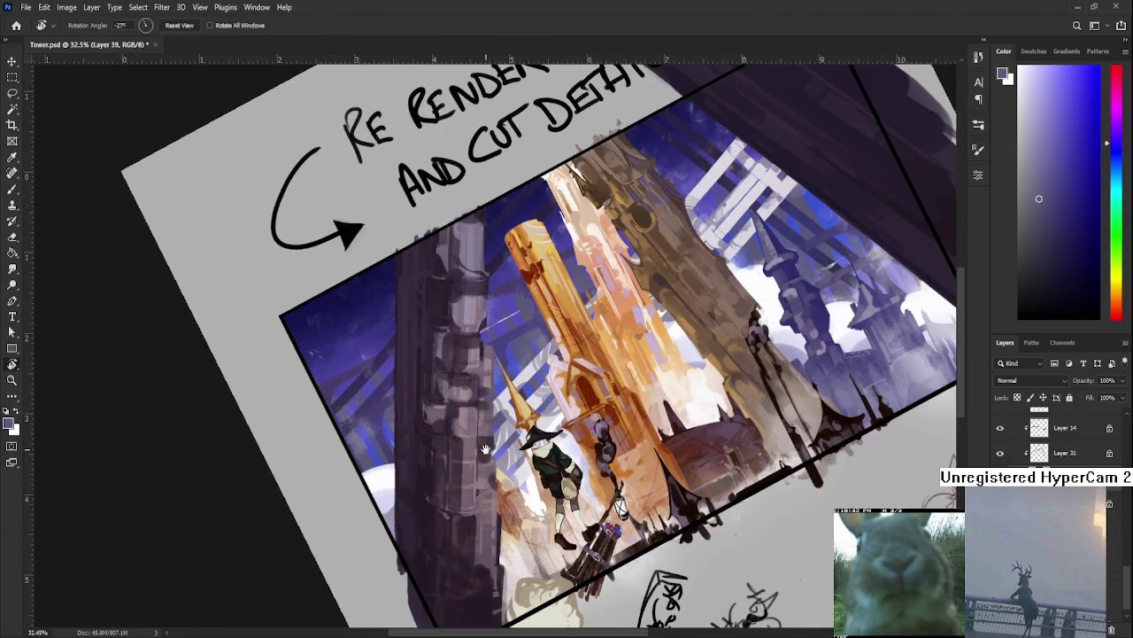
pyautogui.moveTo(485, 449); pyautogui.dragTo(537, 375)
pyautogui.moveTo(704, 387); pyautogui.dragTo(610, 440)
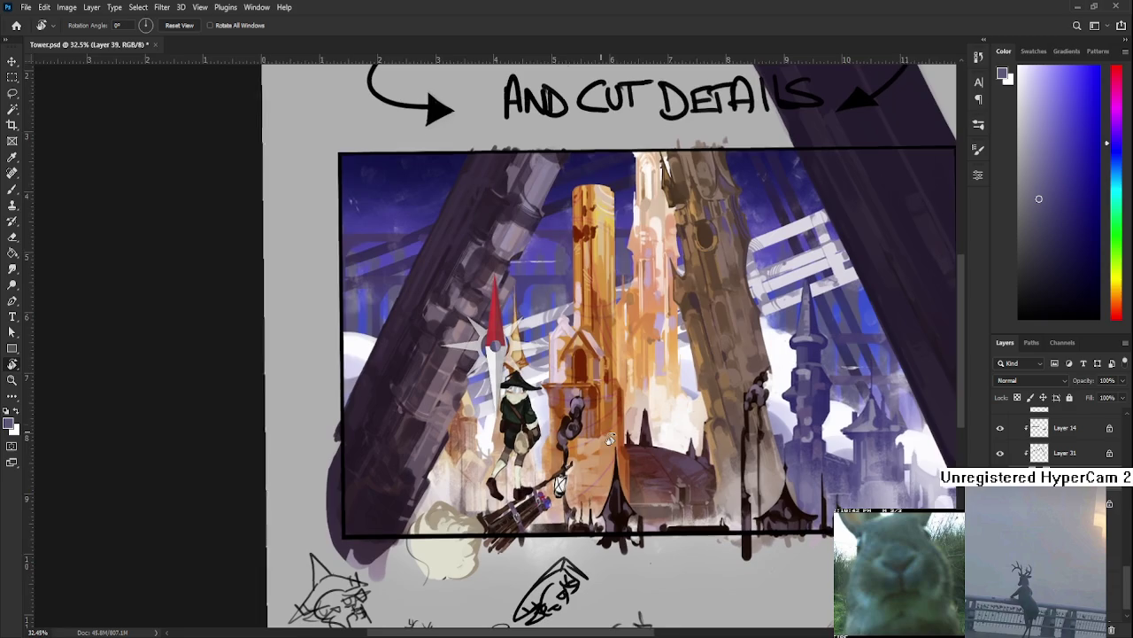
pyautogui.moveTo(673, 390); pyautogui.dragTo(628, 440)
pyautogui.scroll(-1, 620, 447)
pyautogui.scroll(-2, 602, 464)
pyautogui.scroll(-1, 600, 462)
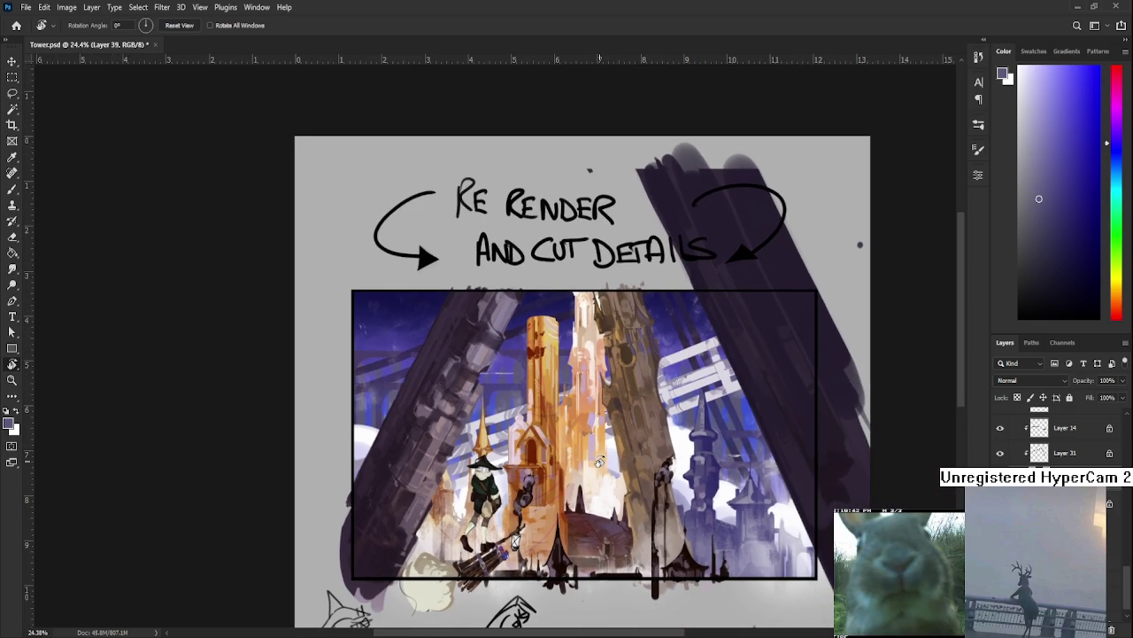
pyautogui.scroll(2, 535, 444)
pyautogui.scroll(2, 534, 444)
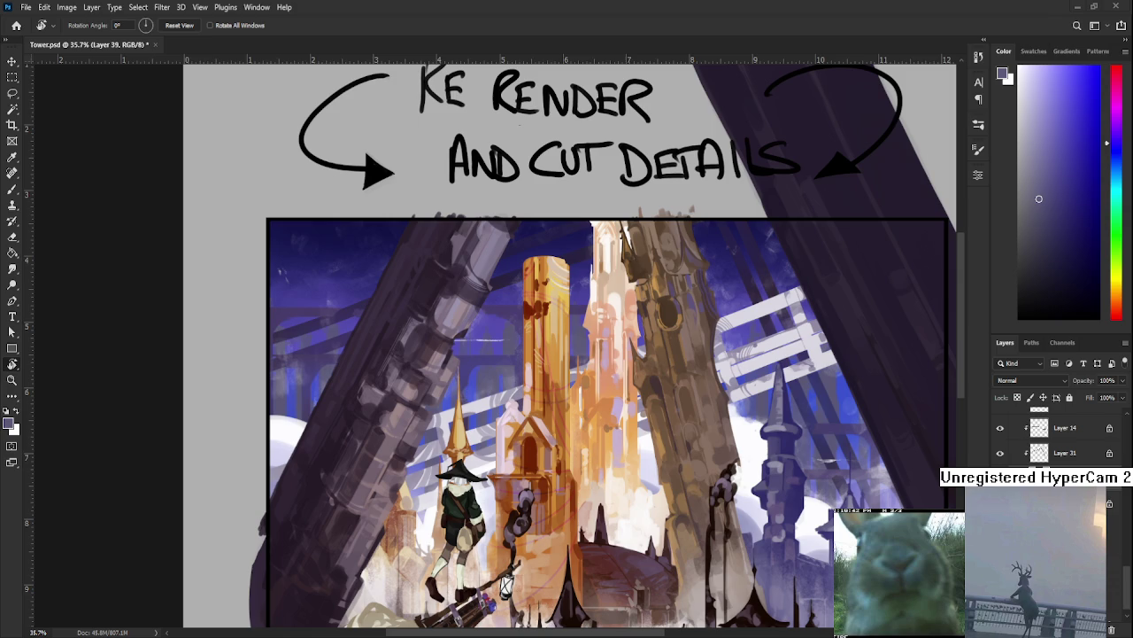
pyautogui.scroll(3, 570, 366)
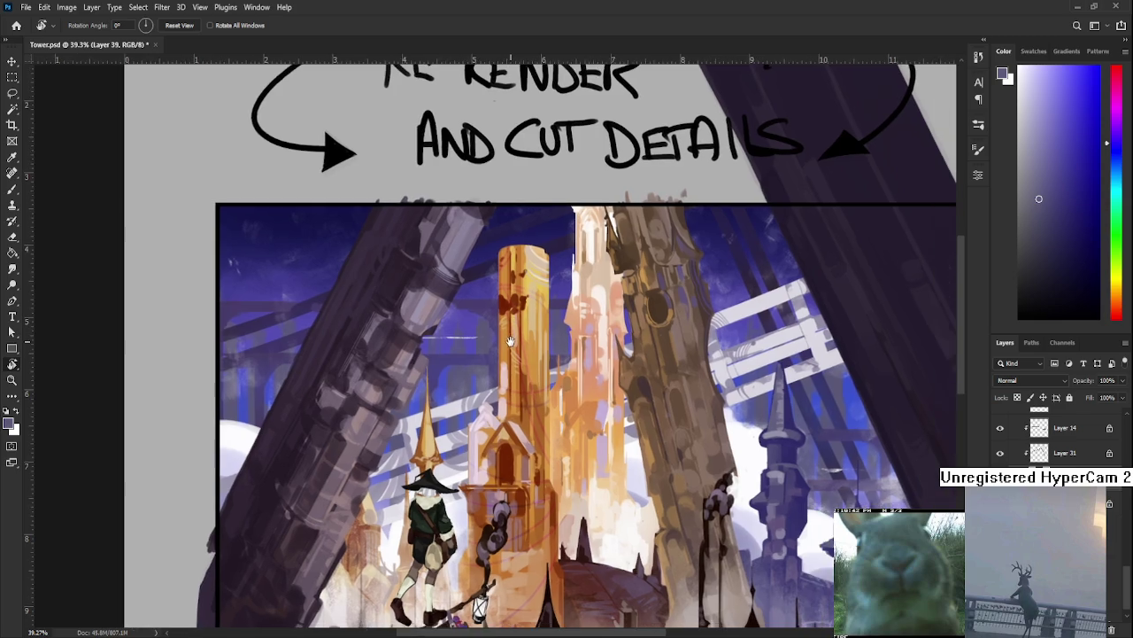
# Tidy the golden tower's top edge against the sky with purple paint and eraser strokes.
pyautogui.press('e')
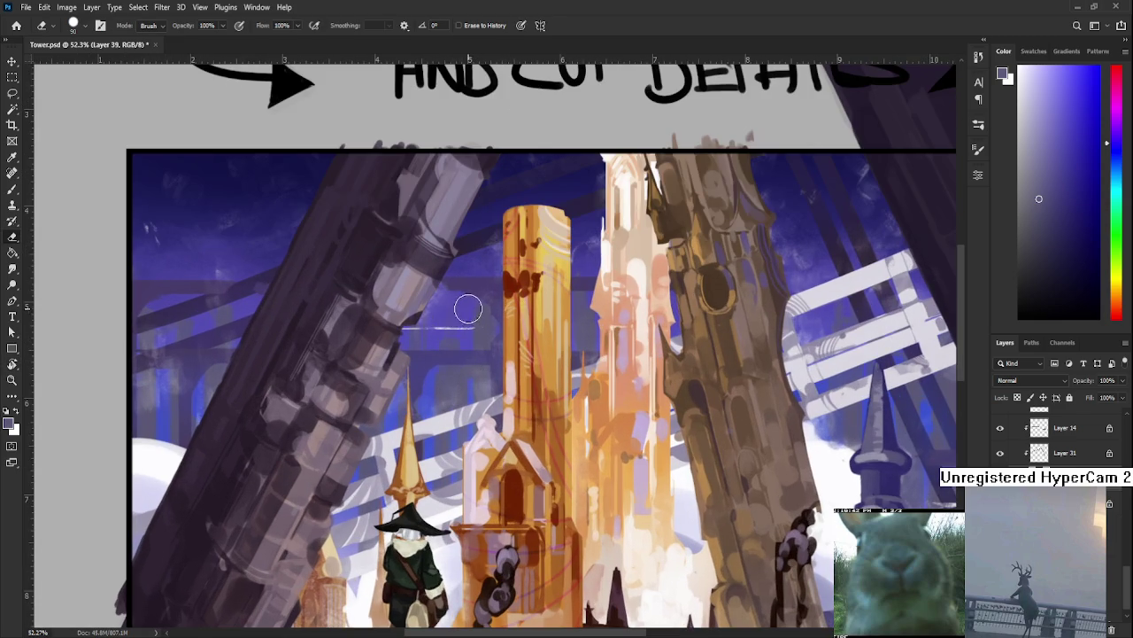
pyautogui.press('b')
pyautogui.press('e')
pyautogui.press('b')
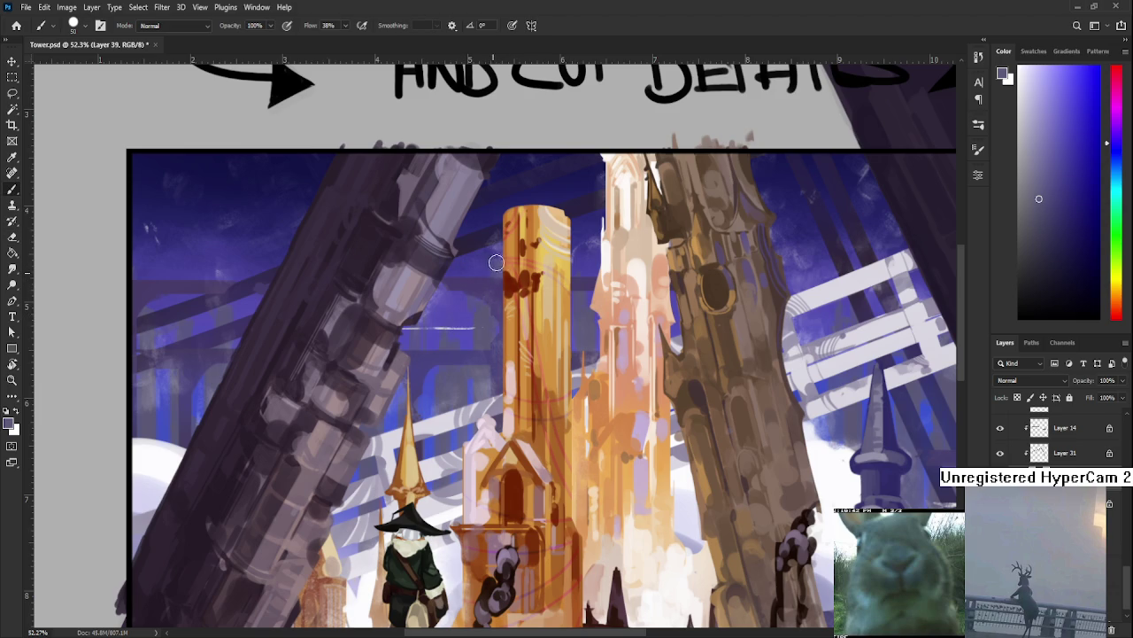
pyautogui.press('e')
pyautogui.press('b')
pyautogui.moveTo(480, 303); pyautogui.dragTo(595, 284)
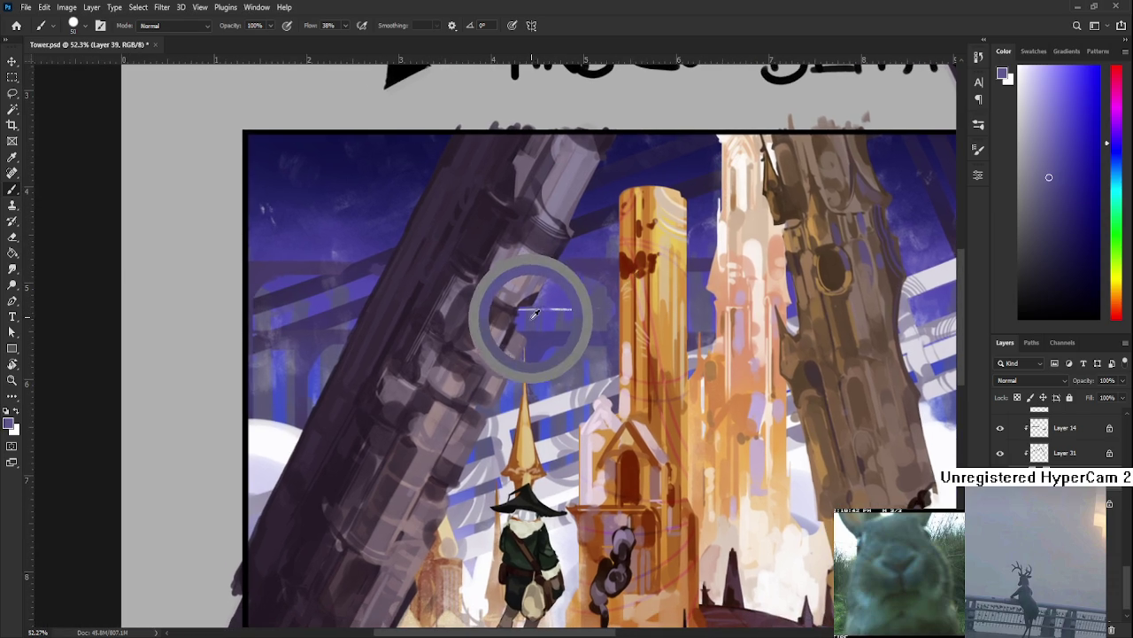
# Fill the gap between the left pillar and golden tower with deep purple-blue sky paint.
pyautogui.press('e')
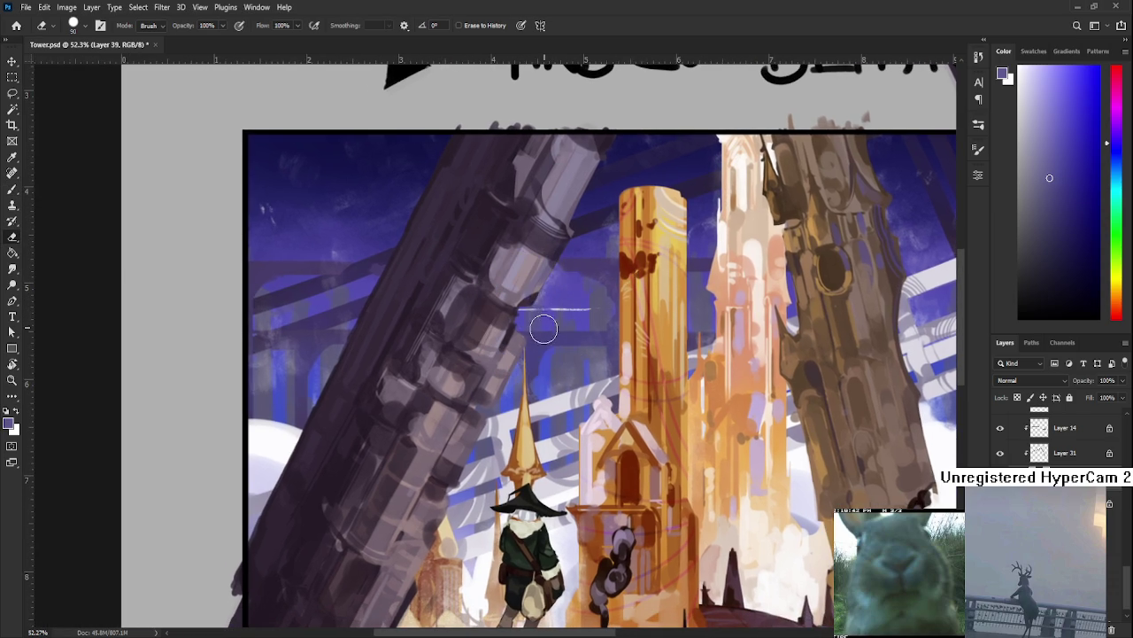
pyautogui.press('b')
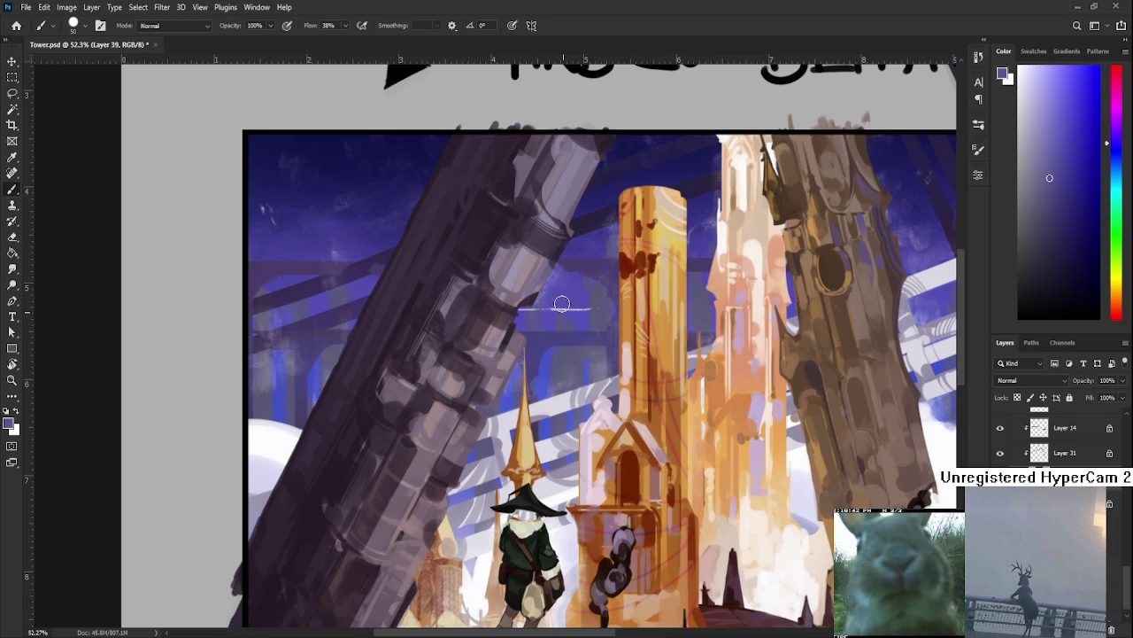
pyautogui.press('e')
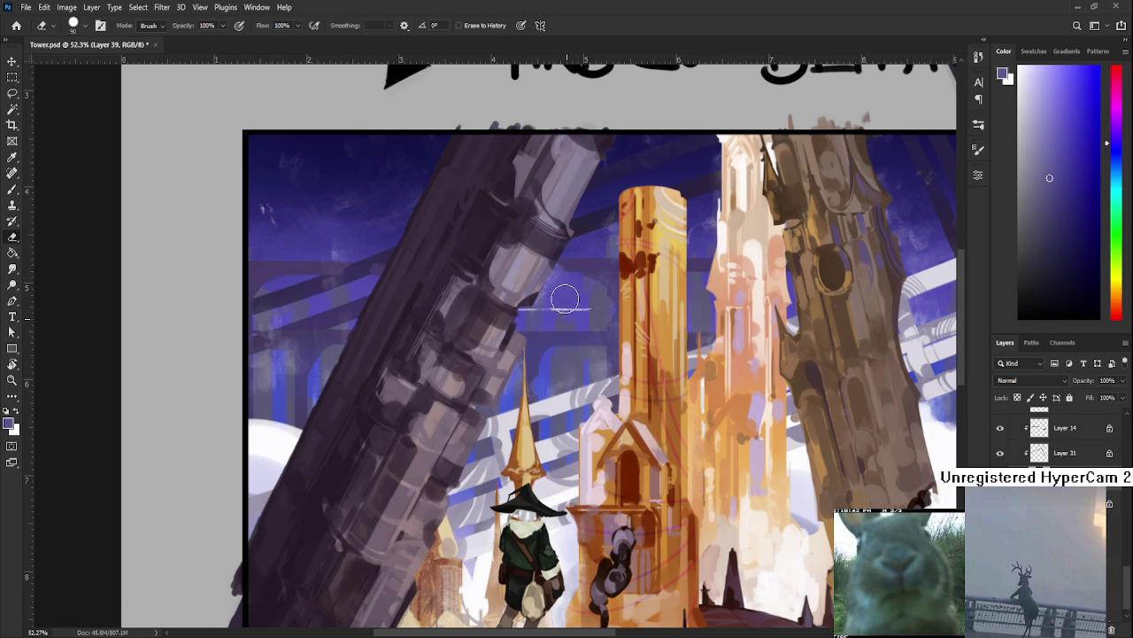
pyautogui.press('b')
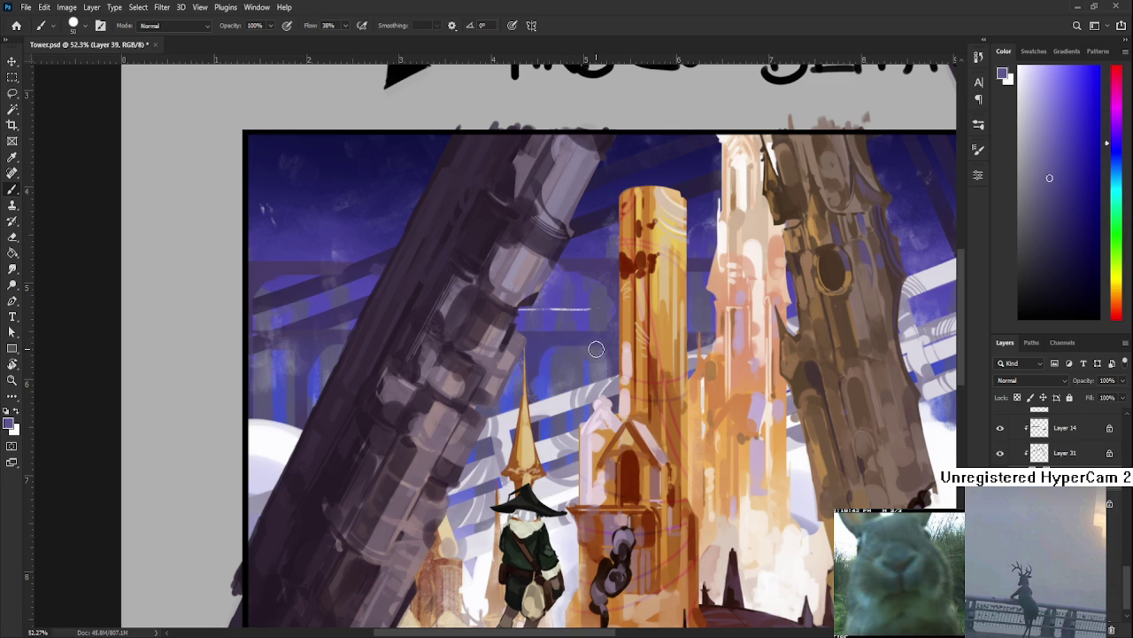
pyautogui.moveTo(599, 358)
pyautogui.mouseDown()
pyautogui.moveTo(605, 337)
pyautogui.moveTo(571, 347)
pyautogui.moveTo(565, 378)
pyautogui.mouseUp()
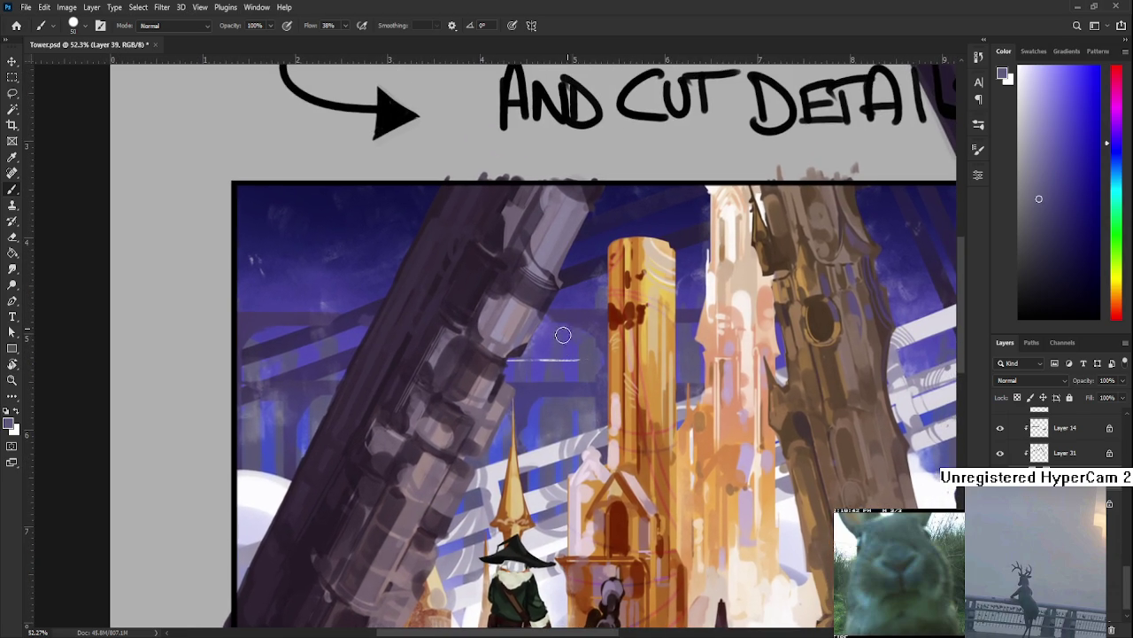
pyautogui.press('e')
pyautogui.hscroll(3, 582, 291)
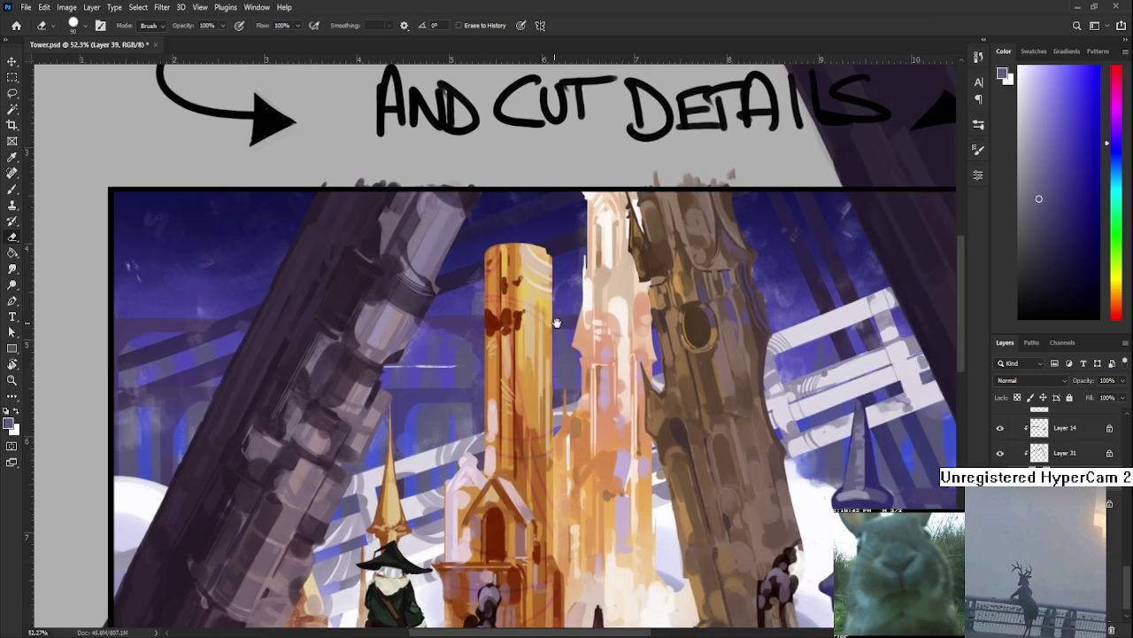
pyautogui.hscroll(3, 584, 310)
pyautogui.hscroll(3, 589, 328)
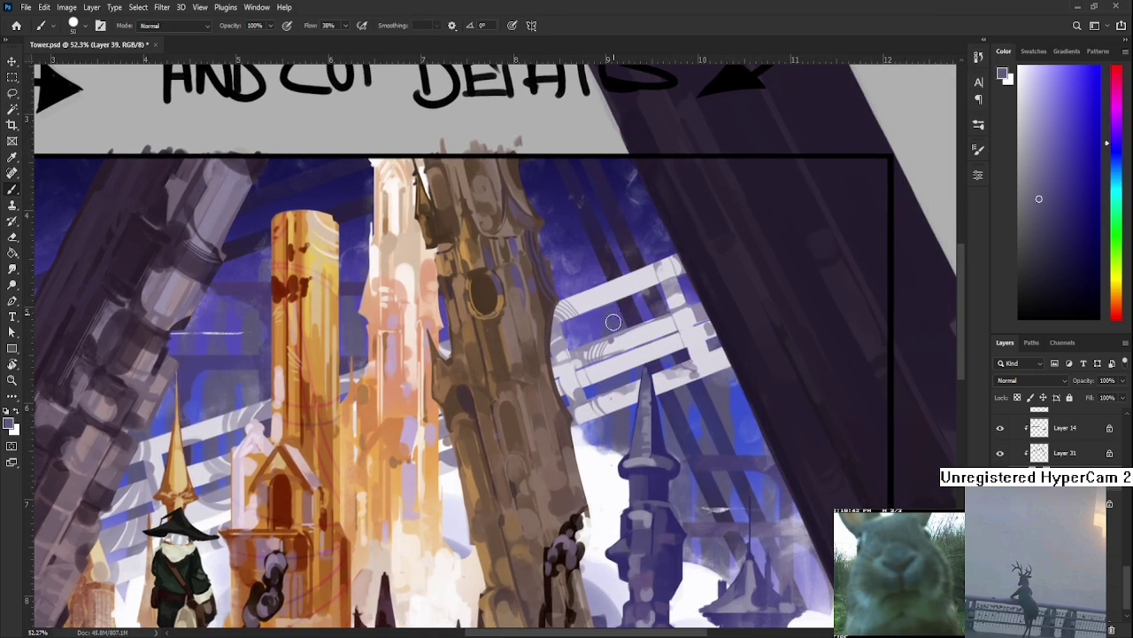
pyautogui.press('b')
pyautogui.moveTo(549, 422)
pyautogui.mouseDown()
pyautogui.moveTo(593, 356)
pyautogui.moveTo(509, 387)
pyautogui.moveTo(581, 416)
pyautogui.mouseUp()
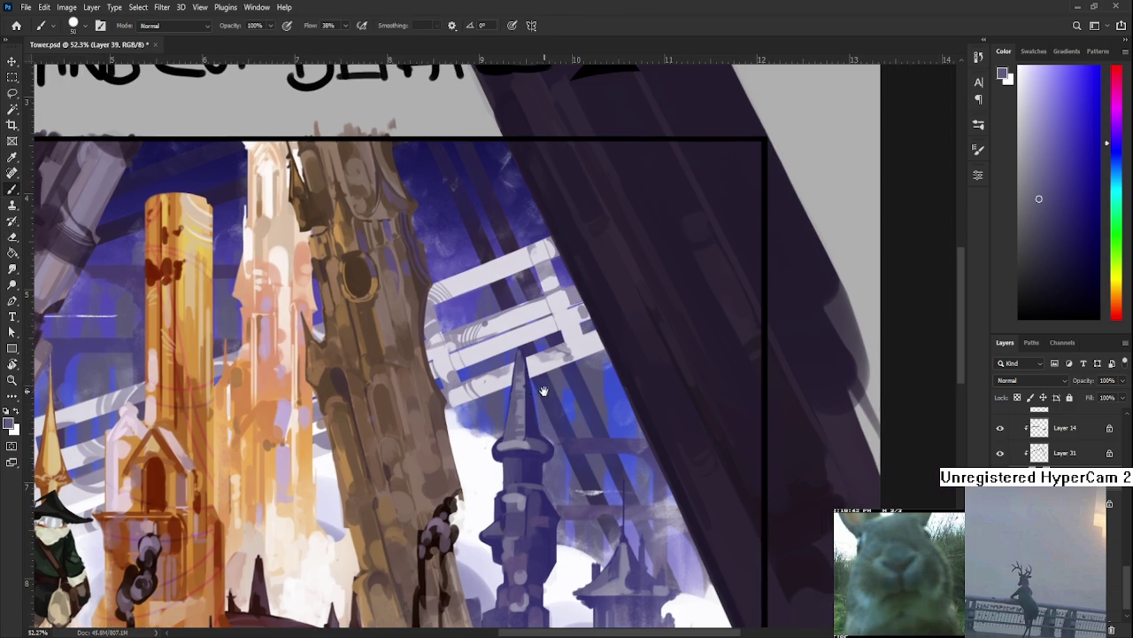
pyautogui.moveTo(636, 355); pyautogui.dragTo(550, 371)
pyautogui.press('e')
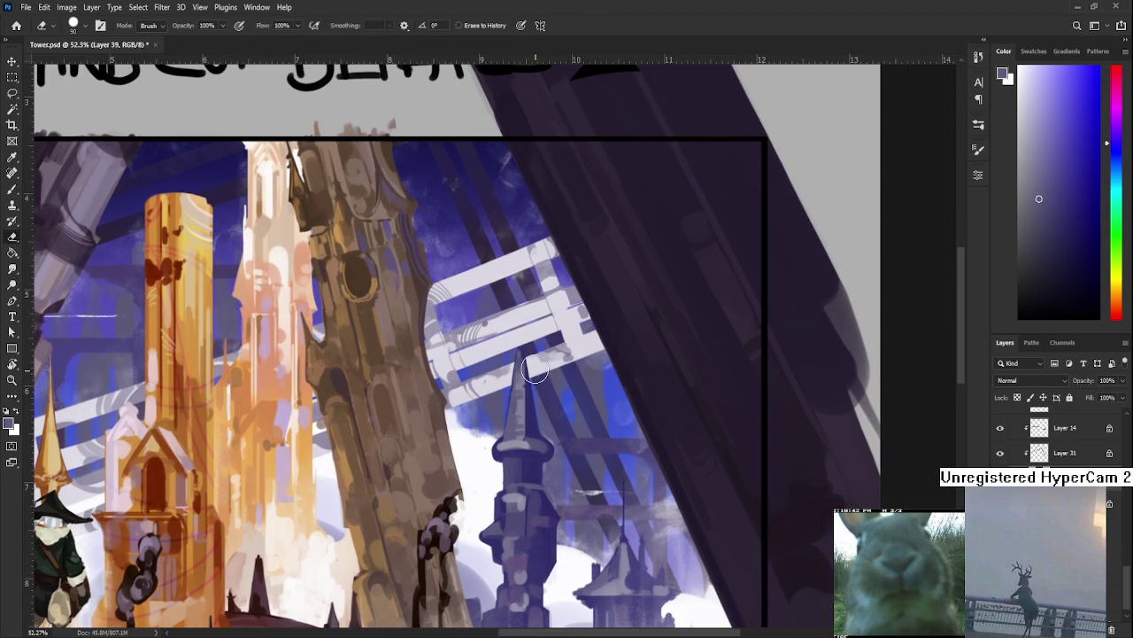
pyautogui.press('b')
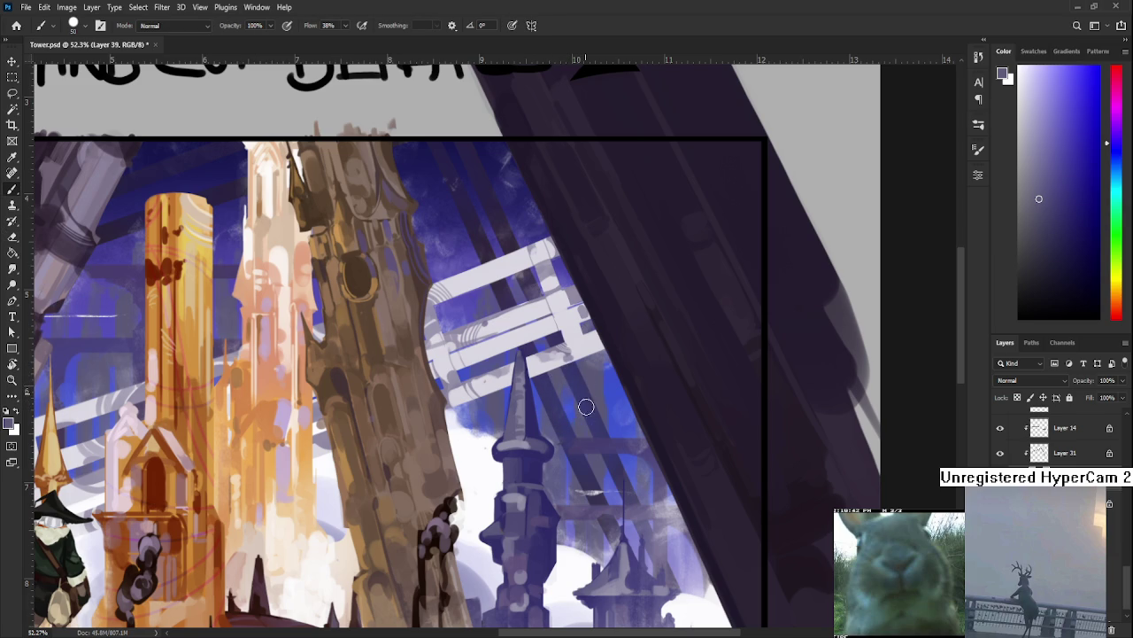
pyautogui.moveTo(585, 369); pyautogui.dragTo(597, 369)
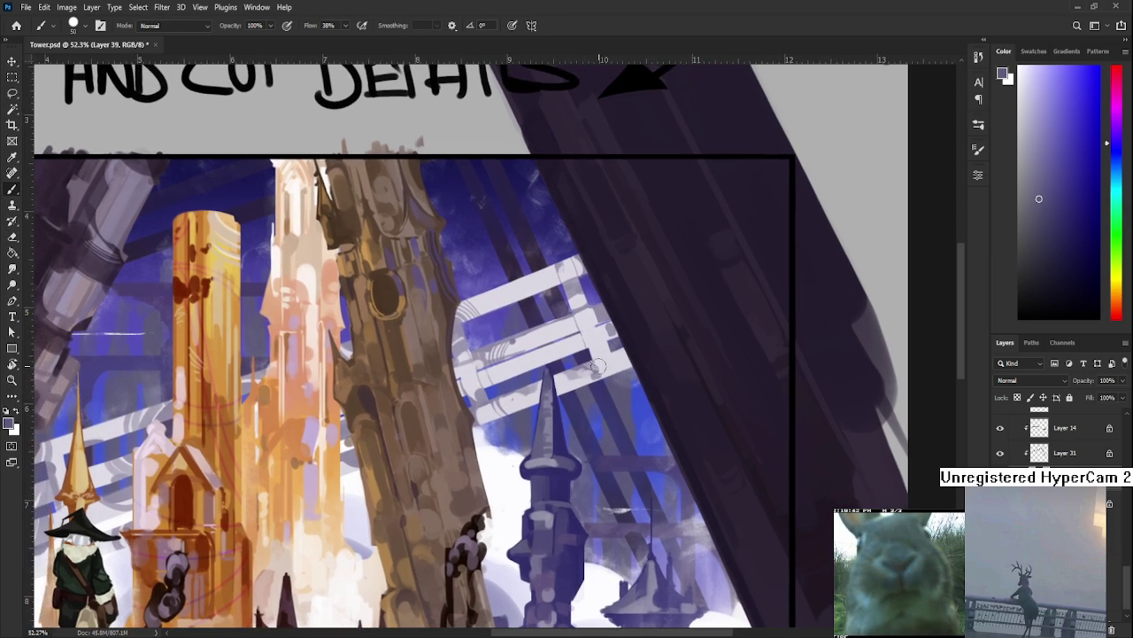
pyautogui.moveTo(552, 318); pyautogui.dragTo(600, 386)
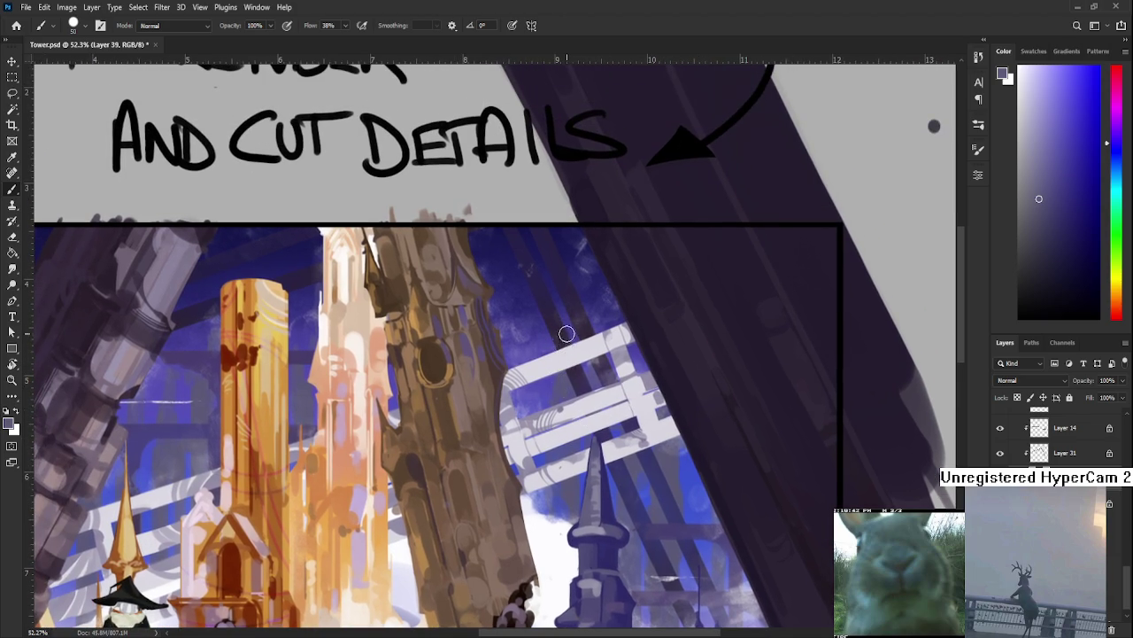
pyautogui.press('e')
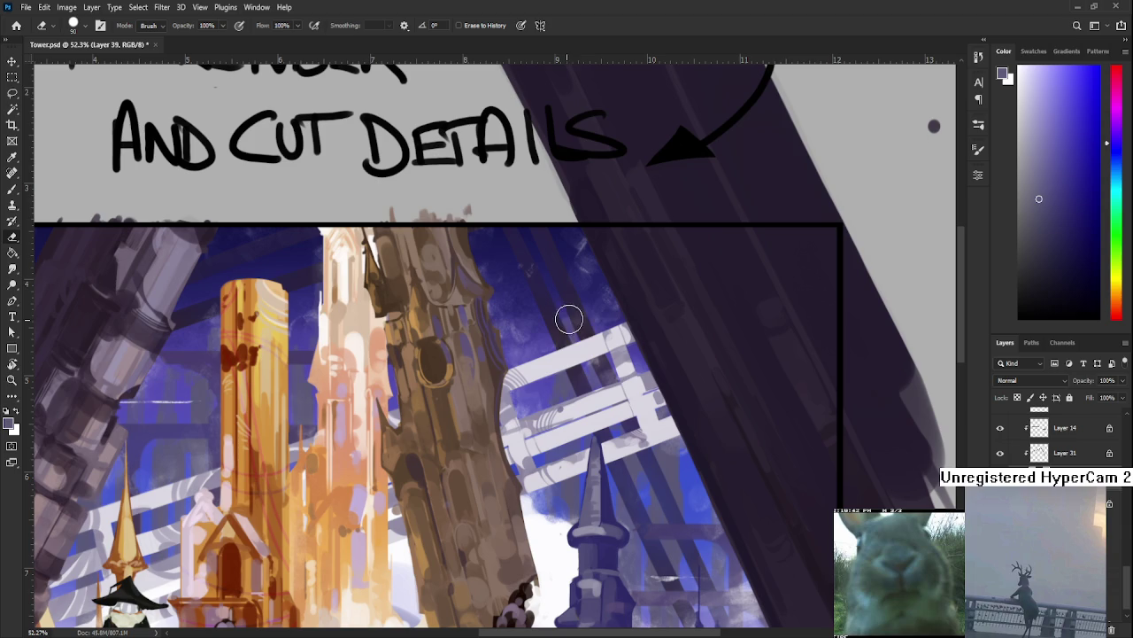
pyautogui.moveTo(527, 401)
pyautogui.mouseDown()
pyautogui.moveTo(660, 363)
pyautogui.moveTo(870, 337)
pyautogui.mouseUp()
# Paint and erase on Layer 39 to clean up the dark pillar and brown tower edges.
pyautogui.press('b')
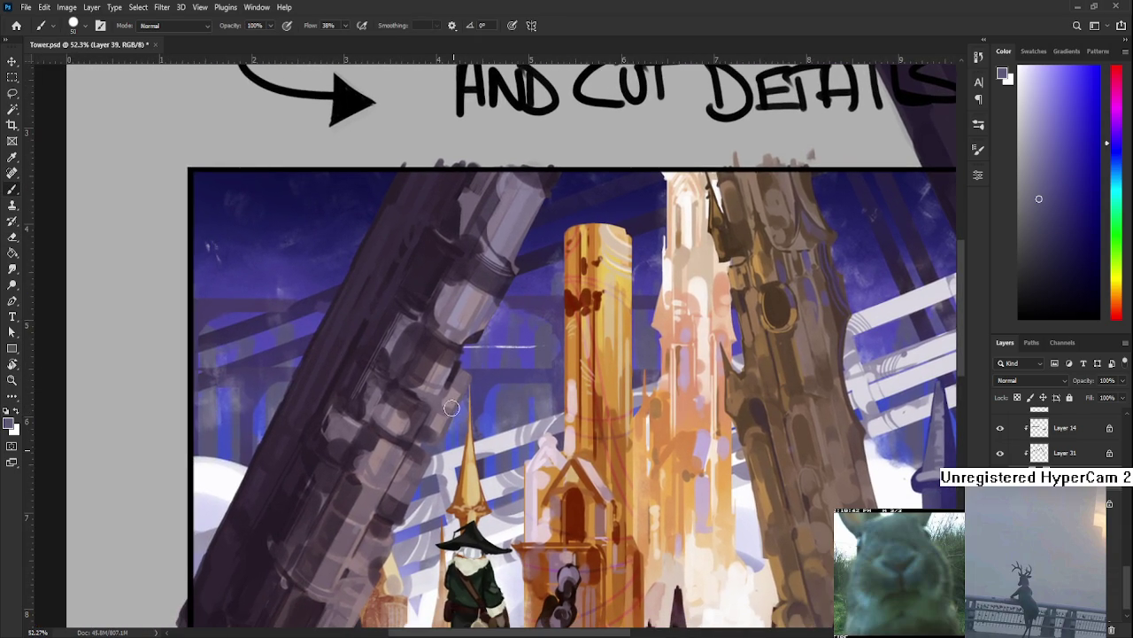
pyautogui.press('e')
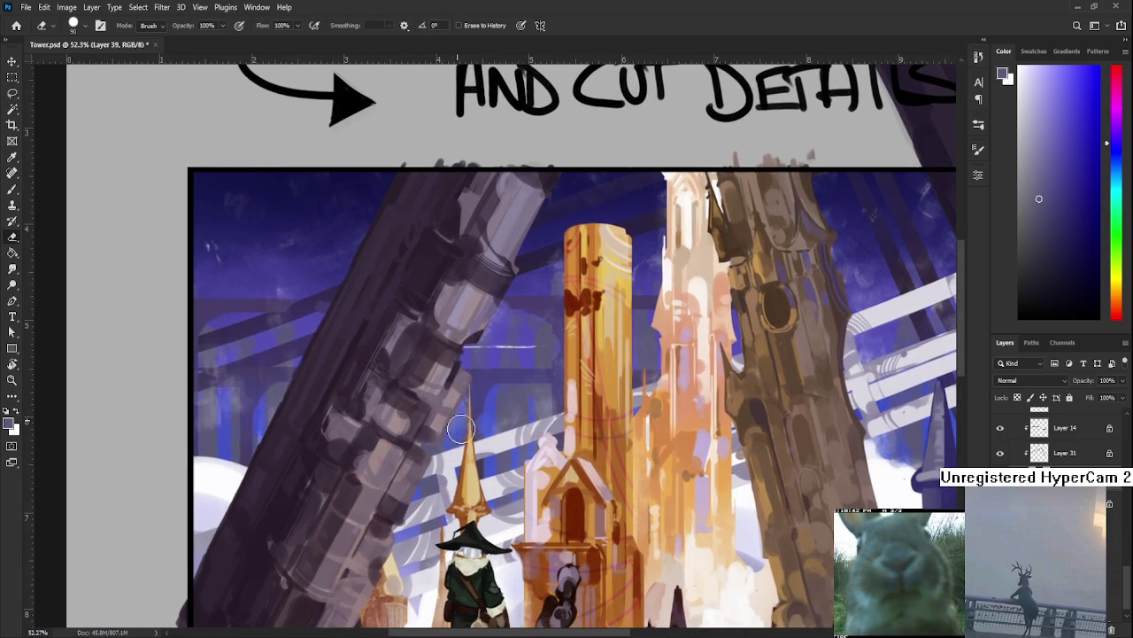
pyautogui.press('b')
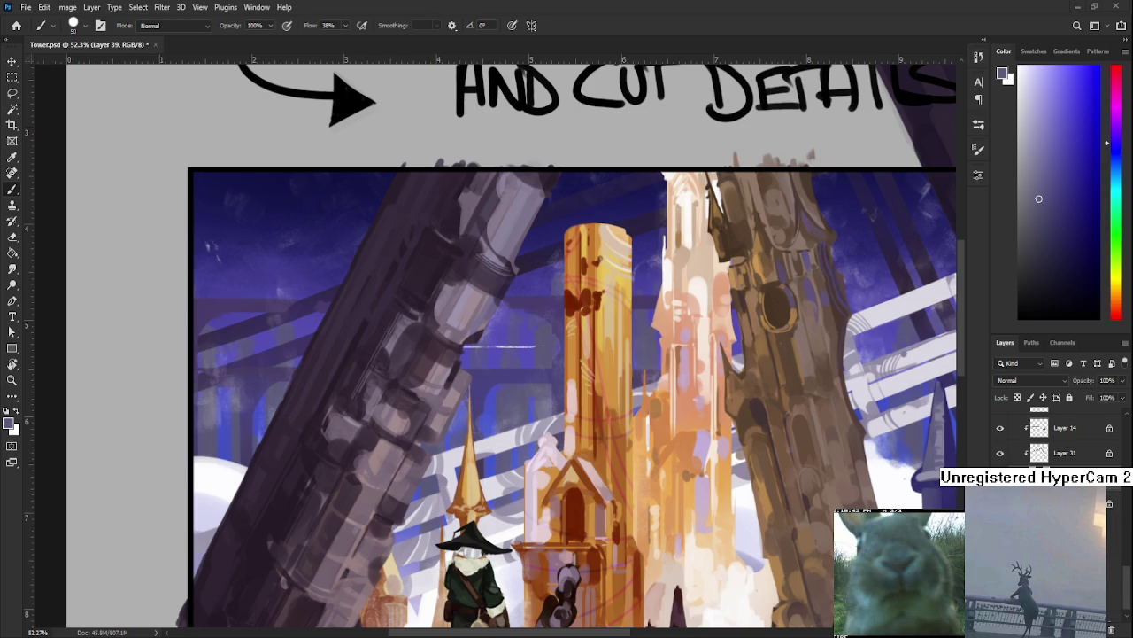
# Recentre the painting at 43.2% and sharpen the brown tower's notched edge against the clouds.
pyautogui.scroll(1, 592, 377)
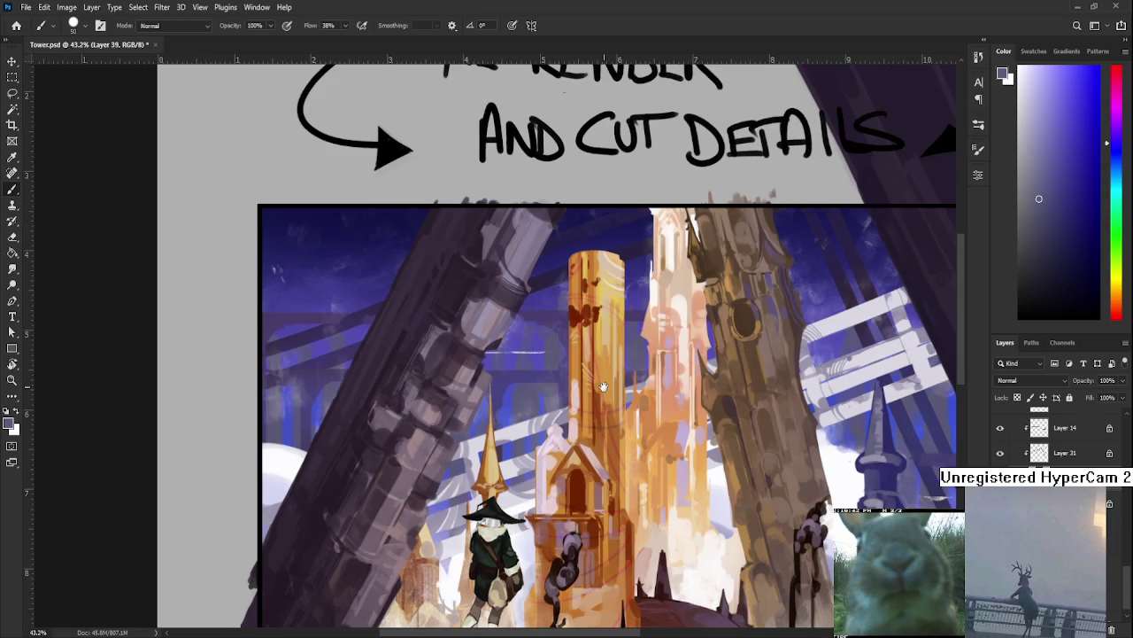
pyautogui.scroll(-3, 524, 385)
pyautogui.moveTo(524, 385); pyautogui.dragTo(500, 424)
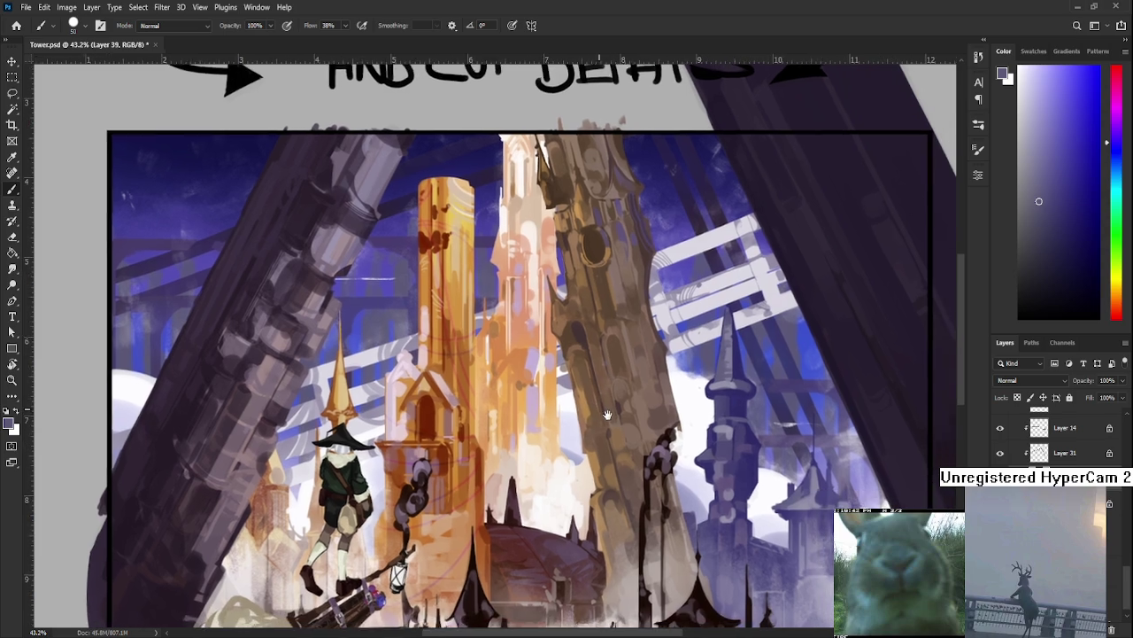
pyautogui.moveTo(632, 434)
pyautogui.mouseDown()
pyautogui.moveTo(606, 422)
pyautogui.moveTo(532, 505)
pyautogui.mouseUp()
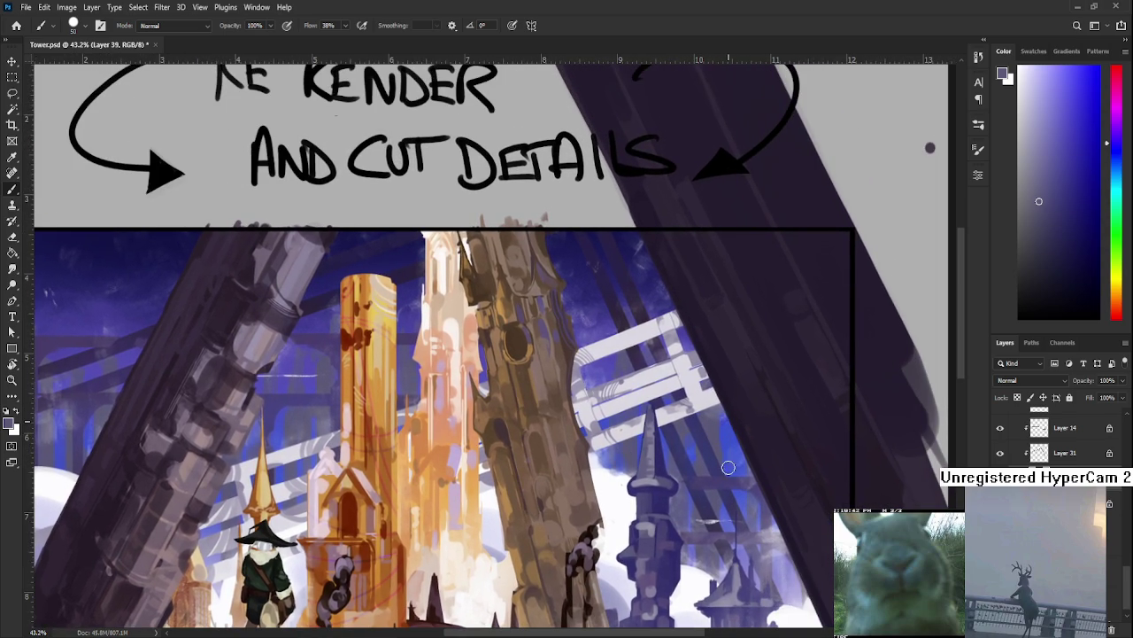
# Repaint the dark right-hand spire's pointed top against the blue-purple sky and pale clouds.
pyautogui.press('e')
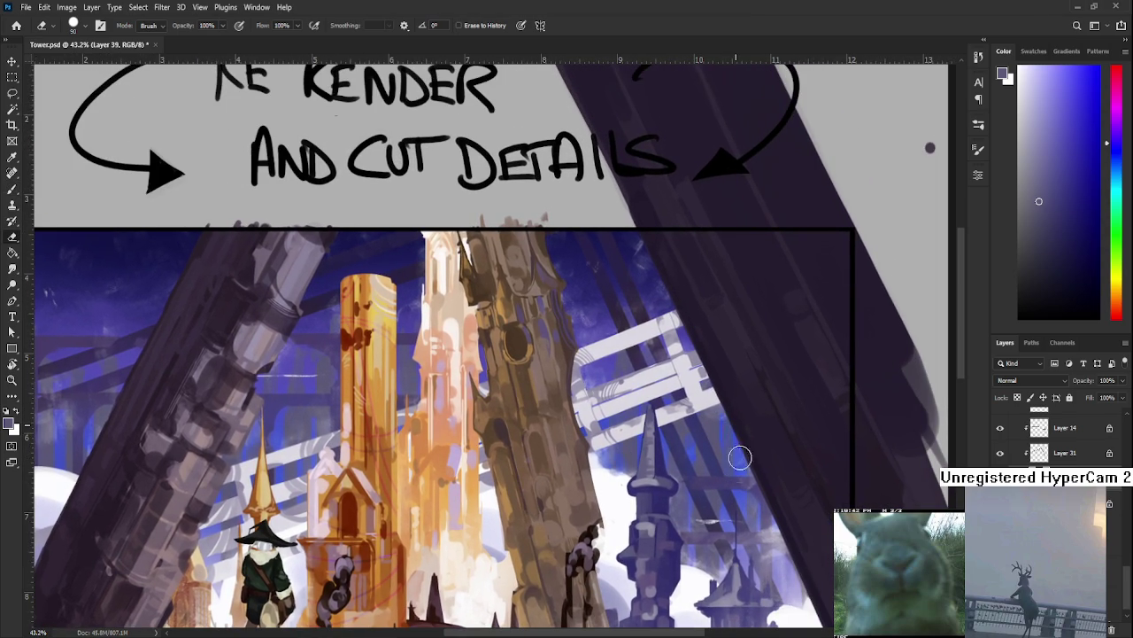
pyautogui.press('b')
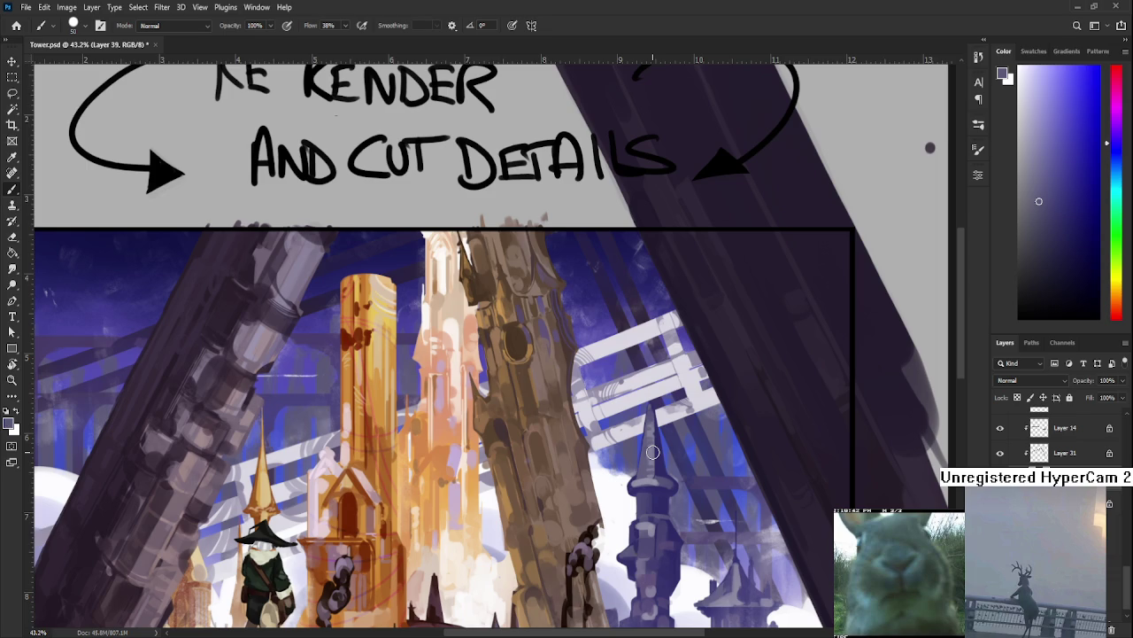
pyautogui.moveTo(676, 465); pyautogui.dragTo(664, 429)
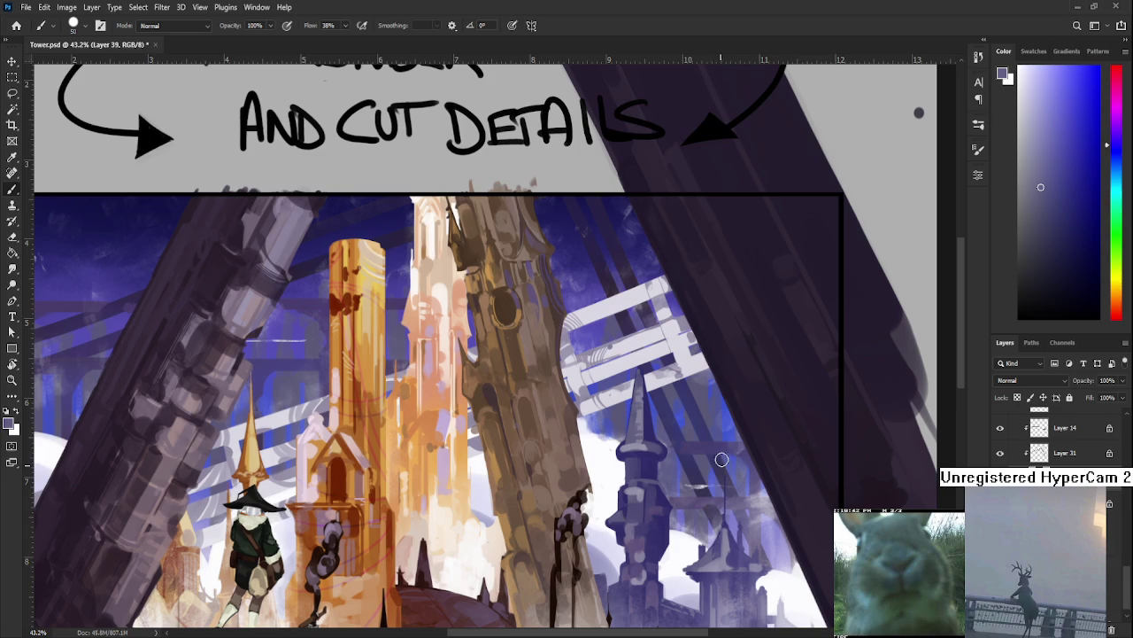
pyautogui.moveTo(689, 468); pyautogui.dragTo(727, 476)
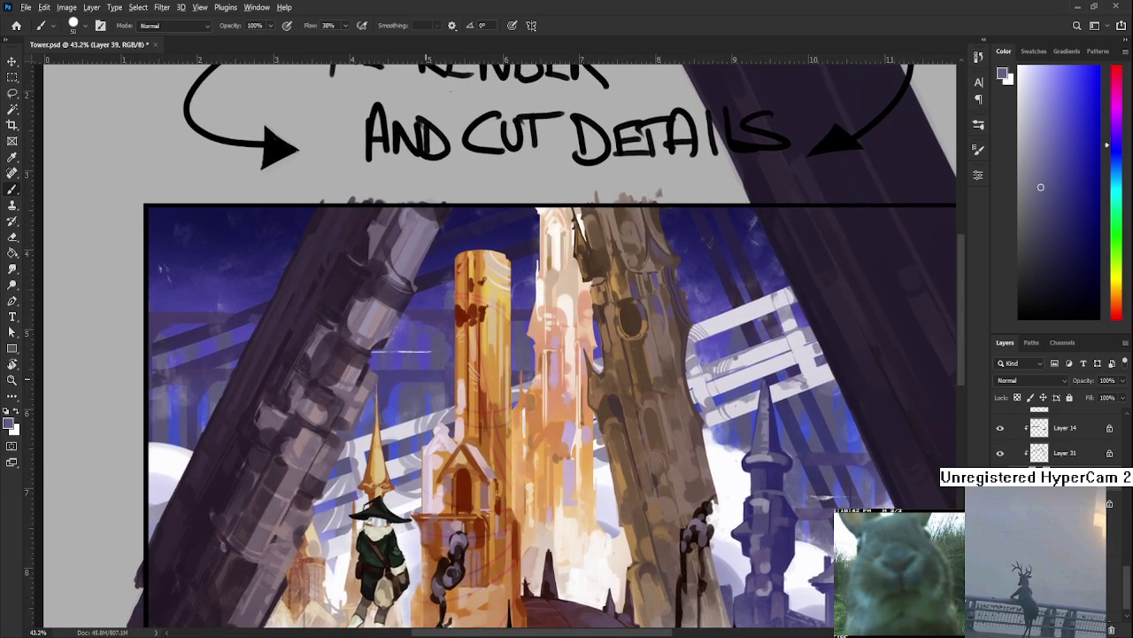
# Sample a darker colour from the painting and dab darker marks onto the orange tower.
pyautogui.keyDown('alt'); pyautogui.click(413, 386); pyautogui.keyUp('alt')
pyautogui.moveTo(413, 460)
pyautogui.mouseDown()
pyautogui.moveTo(384, 403)
pyautogui.moveTo(405, 472)
pyautogui.mouseUp()
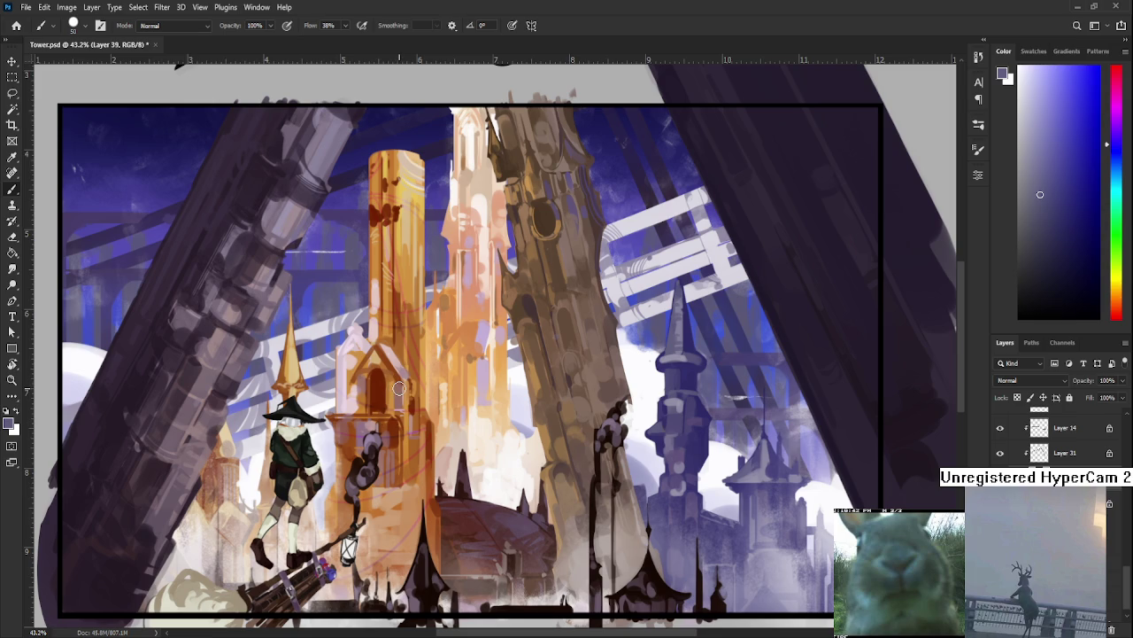
pyautogui.click(402, 387)
pyautogui.moveTo(408, 407); pyautogui.dragTo(474, 456)
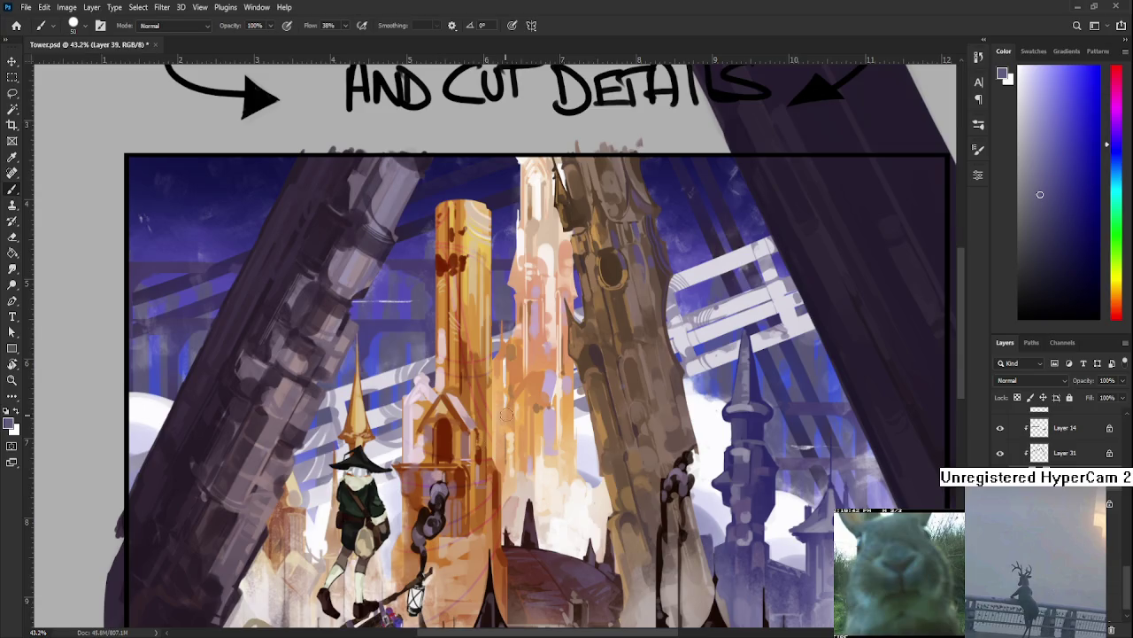
pyautogui.moveTo(438, 492); pyautogui.dragTo(466, 454)
# Sample a lighter blue from the painting and erase touch-ups around the background spires.
pyautogui.keyDown('alt'); pyautogui.click(635, 327); pyautogui.keyUp('alt')
pyautogui.keyDown('alt'); pyautogui.click(647, 428); pyautogui.keyUp('alt')
pyautogui.moveTo(637, 304); pyautogui.dragTo(591, 432)
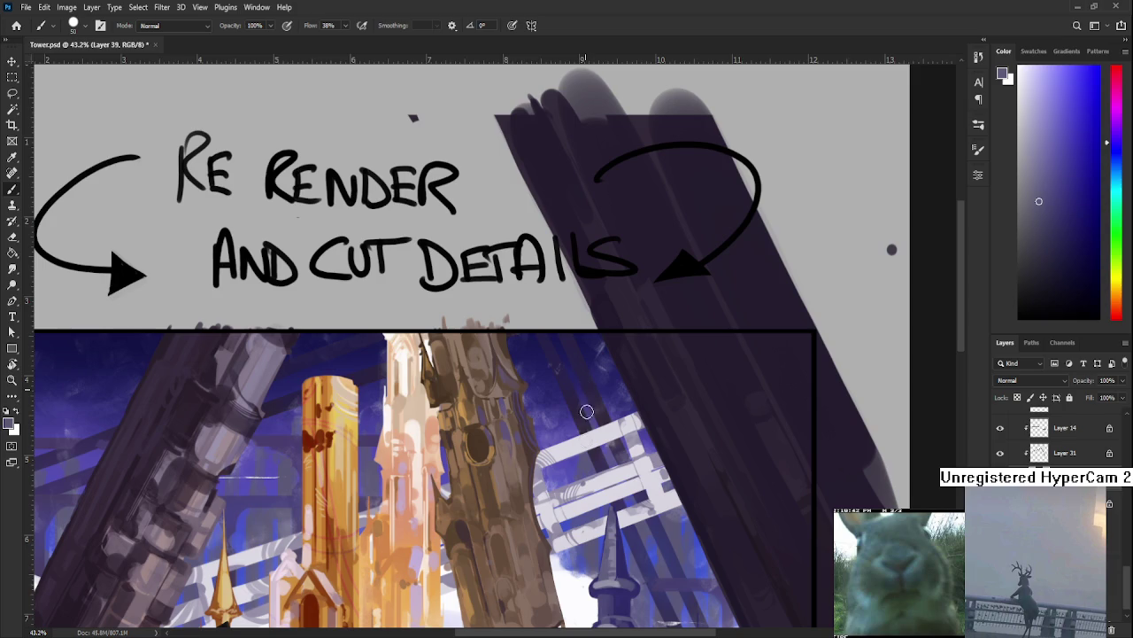
pyautogui.press('e')
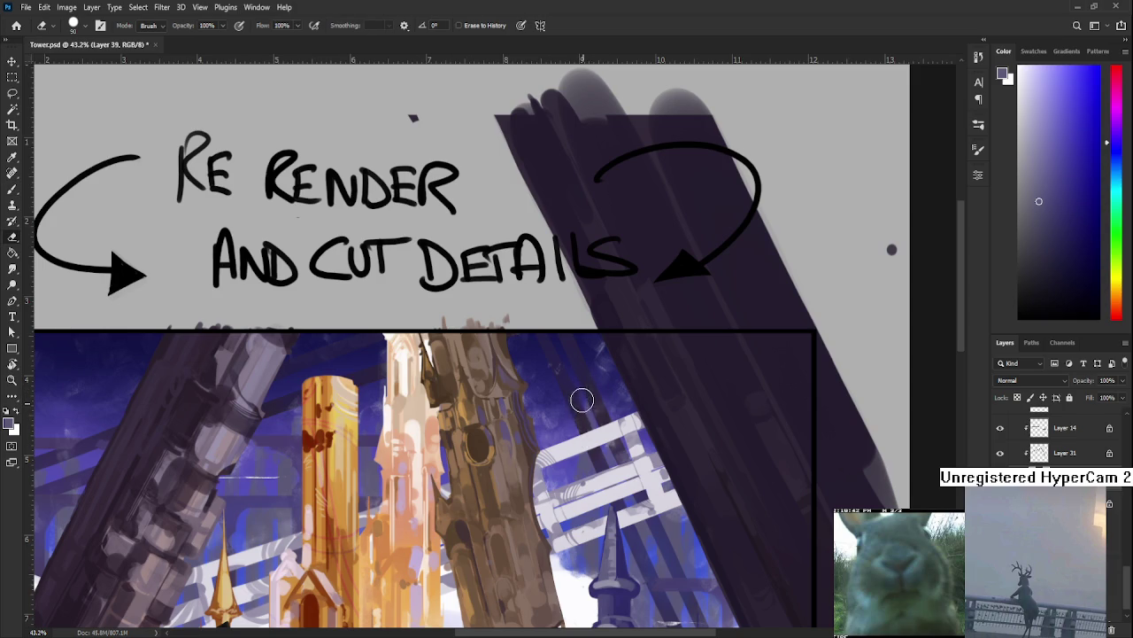
pyautogui.moveTo(495, 561)
pyautogui.mouseDown()
pyautogui.moveTo(560, 441)
pyautogui.moveTo(545, 380)
pyautogui.mouseUp()
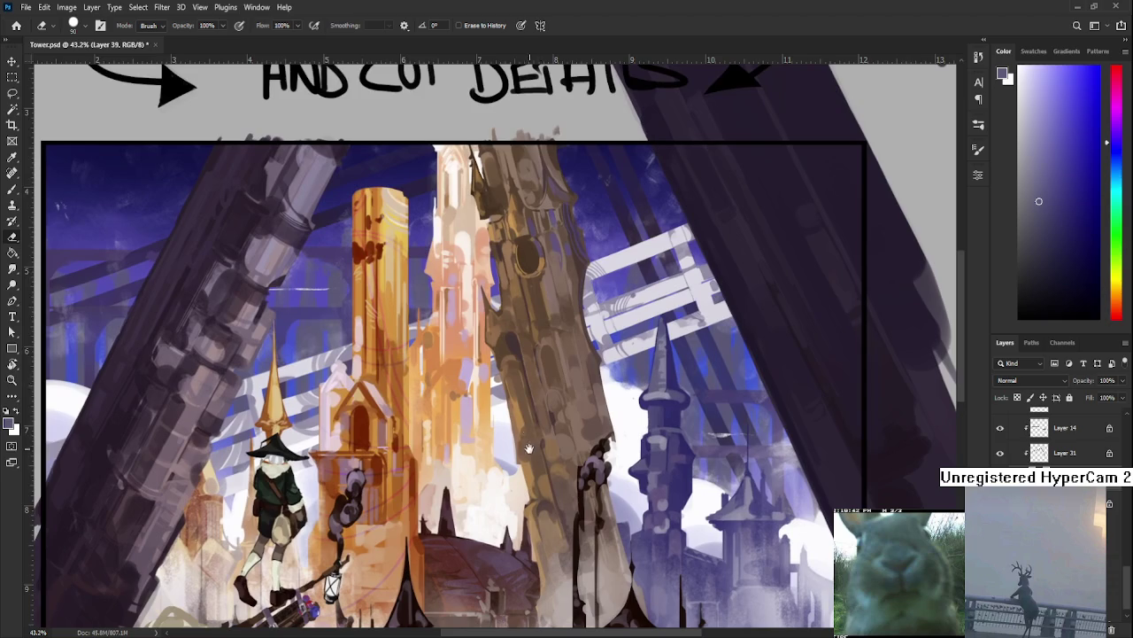
pyautogui.moveTo(529, 449); pyautogui.dragTo(524, 426)
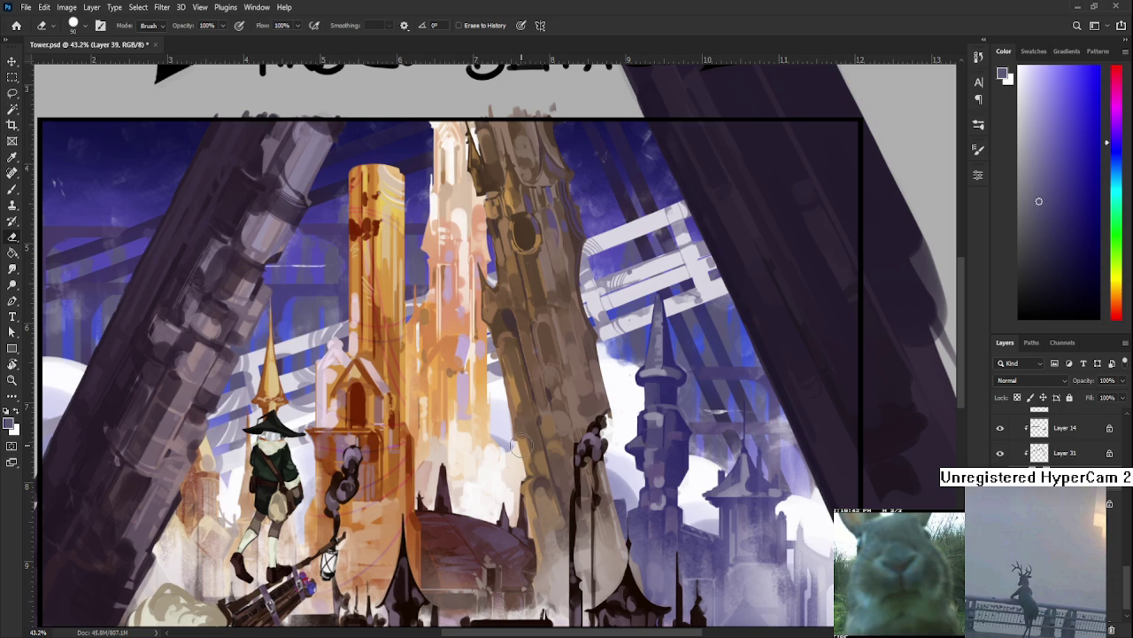
pyautogui.moveTo(521, 445)
pyautogui.mouseDown()
pyautogui.moveTo(530, 403)
pyautogui.moveTo(516, 428)
pyautogui.mouseUp()
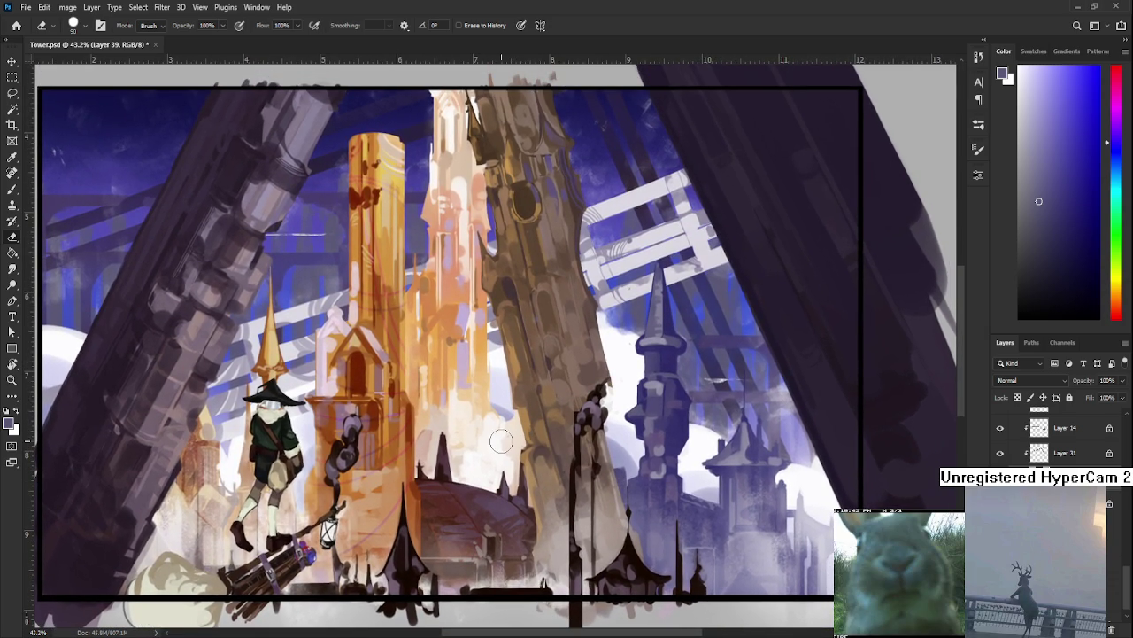
# Reposition the view to fit the whole framed panel in the window.
pyautogui.scroll(-1, 491, 447)
pyautogui.scroll(-1, 490, 447)
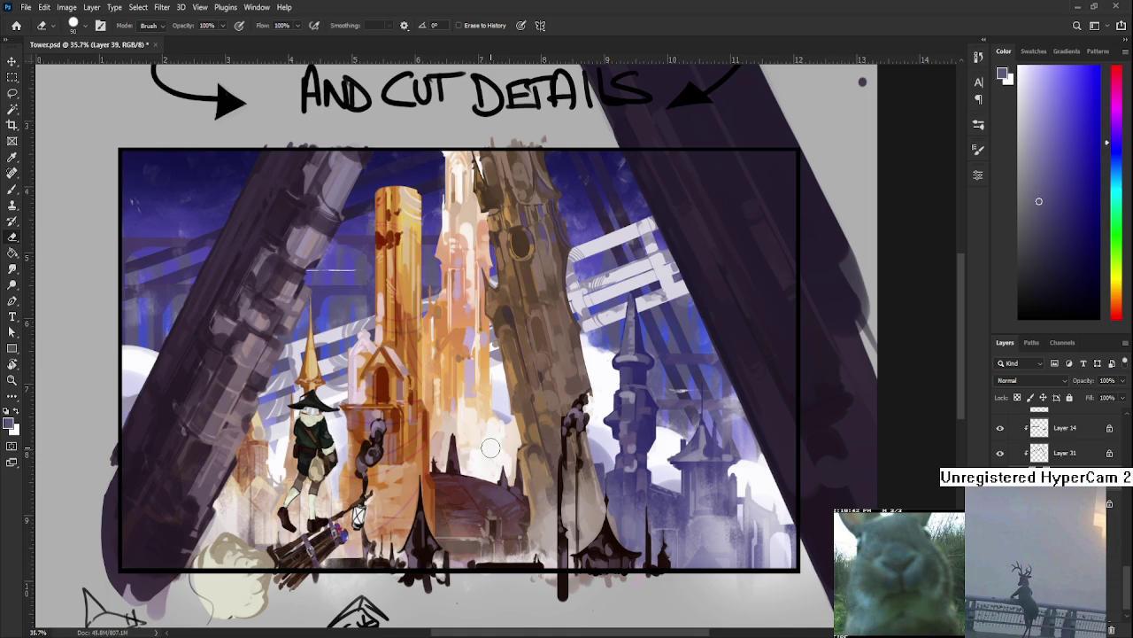
pyautogui.moveTo(491, 448); pyautogui.dragTo(425, 495)
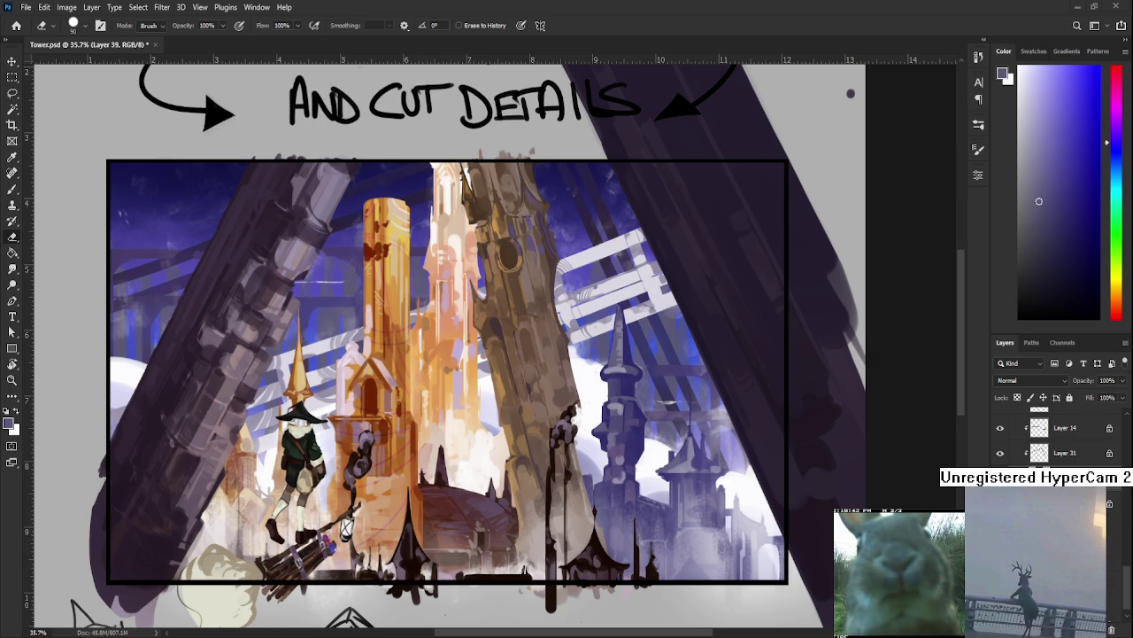
pyautogui.moveTo(498, 334); pyautogui.dragTo(553, 339)
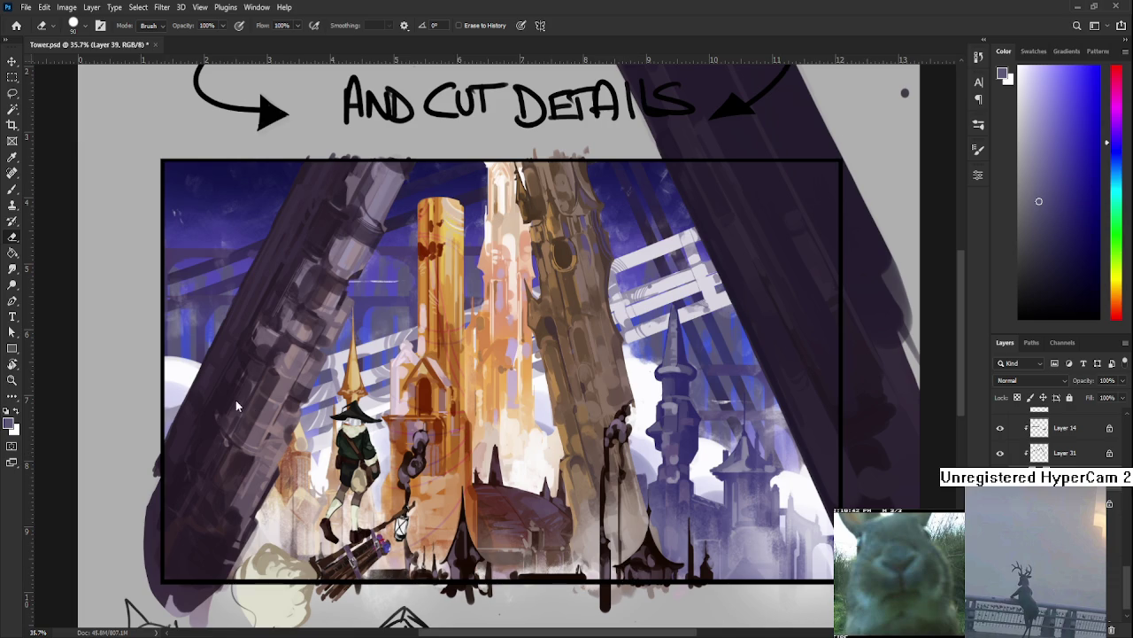
# Select Layer 38, add an empty Layer 42 above it, and pick a saturated blue colour.
pyautogui.scroll(3, 424, 455)
pyautogui.scroll(-3, 425, 464)
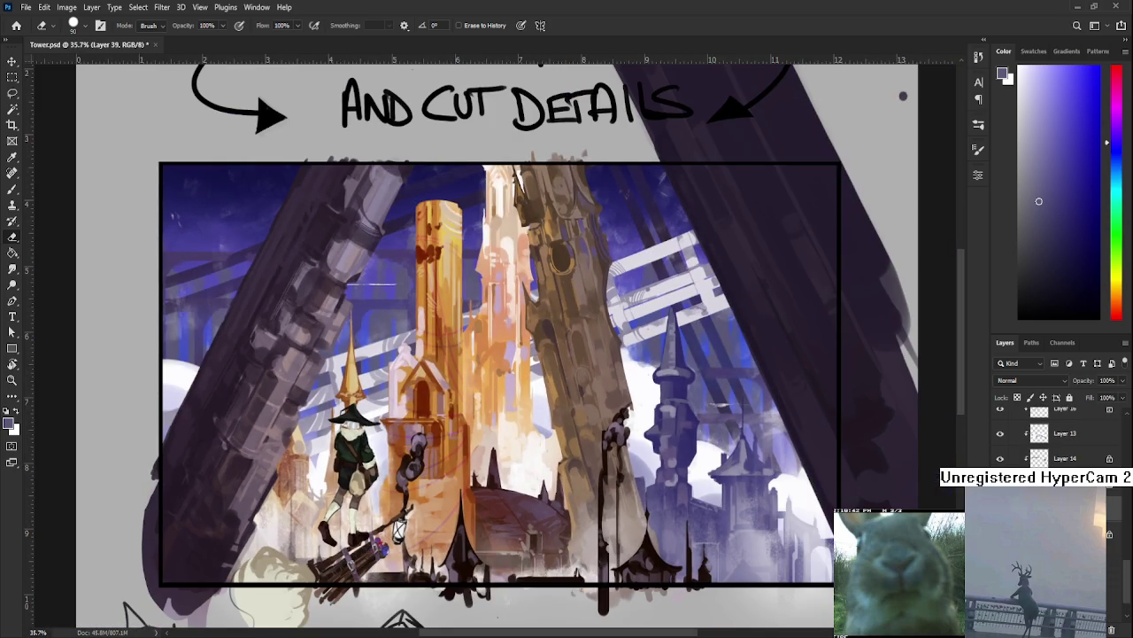
pyautogui.scroll(2, 1054, 434)
pyautogui.scroll(1, 1054, 433)
pyautogui.scroll(2, 1054, 434)
pyautogui.scroll(2, 1054, 434)
pyautogui.scroll(-2, 1054, 433)
pyautogui.scroll(-1, 1054, 434)
pyautogui.scroll(-1, 1053, 434)
pyautogui.scroll(-2, 1053, 434)
pyautogui.scroll(-2, 1054, 434)
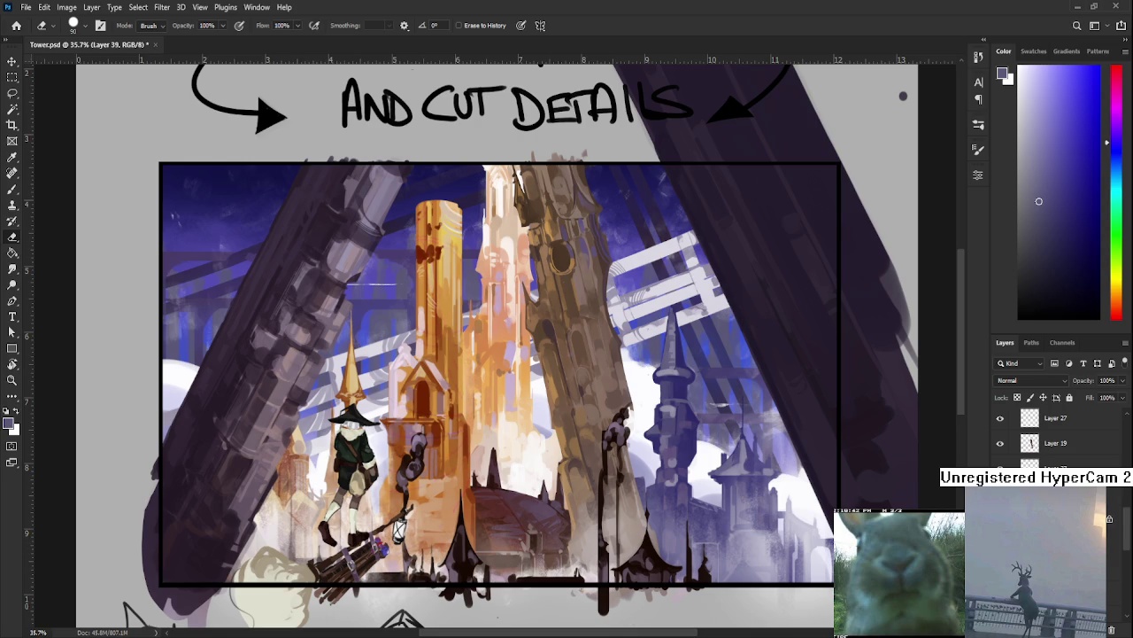
pyautogui.hotkey('alt', '[')
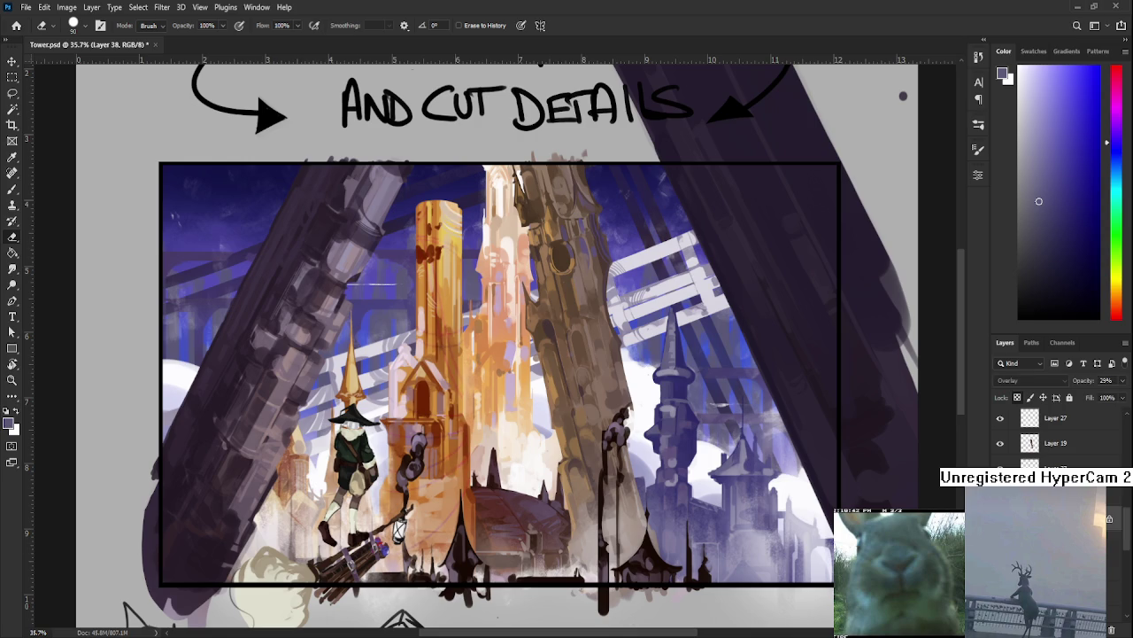
pyautogui.hotkey('ctrl', 'shift', 'alt', 'n')
pyautogui.moveTo(1066, 205); pyautogui.dragTo(1090, 101)
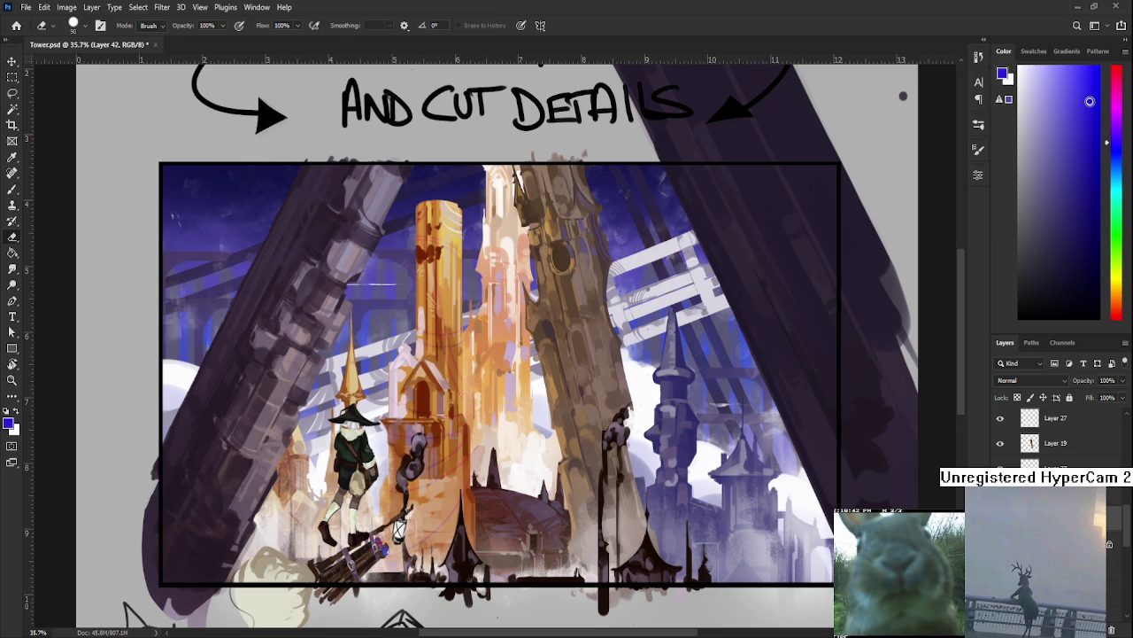
# Set a fine Brush size and move the new layer up above Layer 19.
pyautogui.press('b')
pyautogui.moveTo(441, 354); pyautogui.dragTo(377, 378)
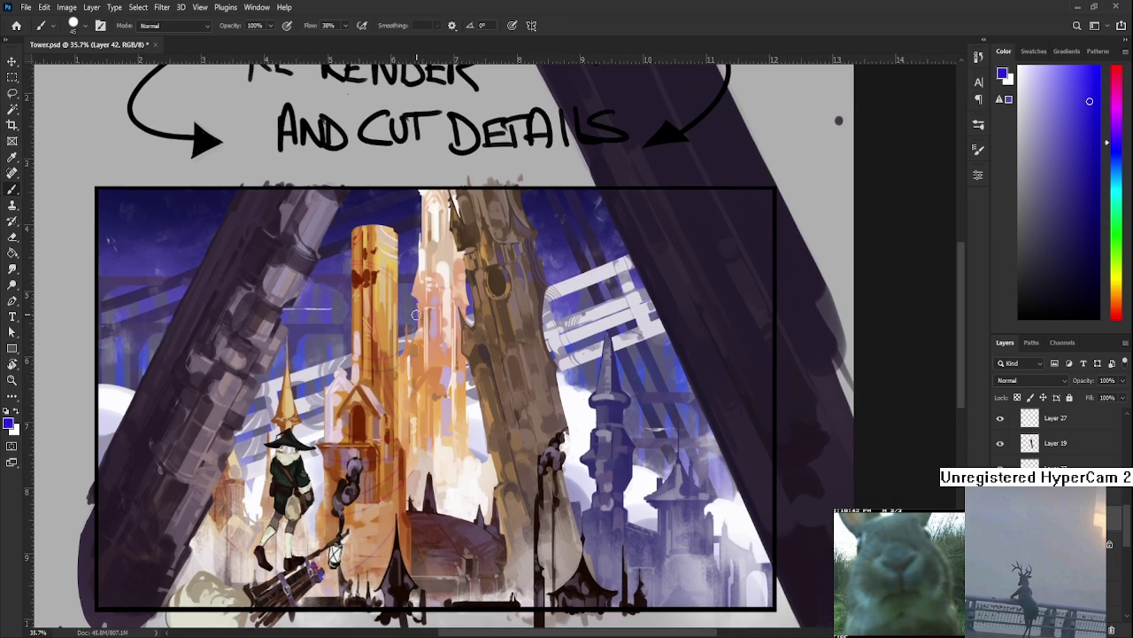
pyautogui.press('[')
pyautogui.press('[')
pyautogui.press('[')
pyautogui.press(']')
pyautogui.press('l')
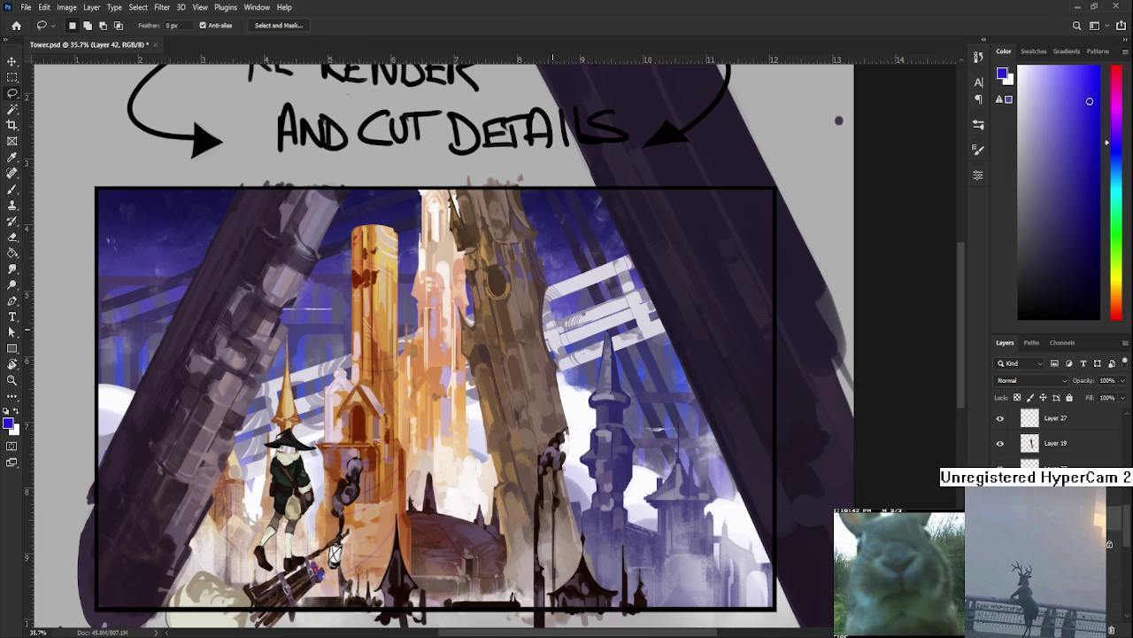
pyautogui.hotkey('ctrl', ']')
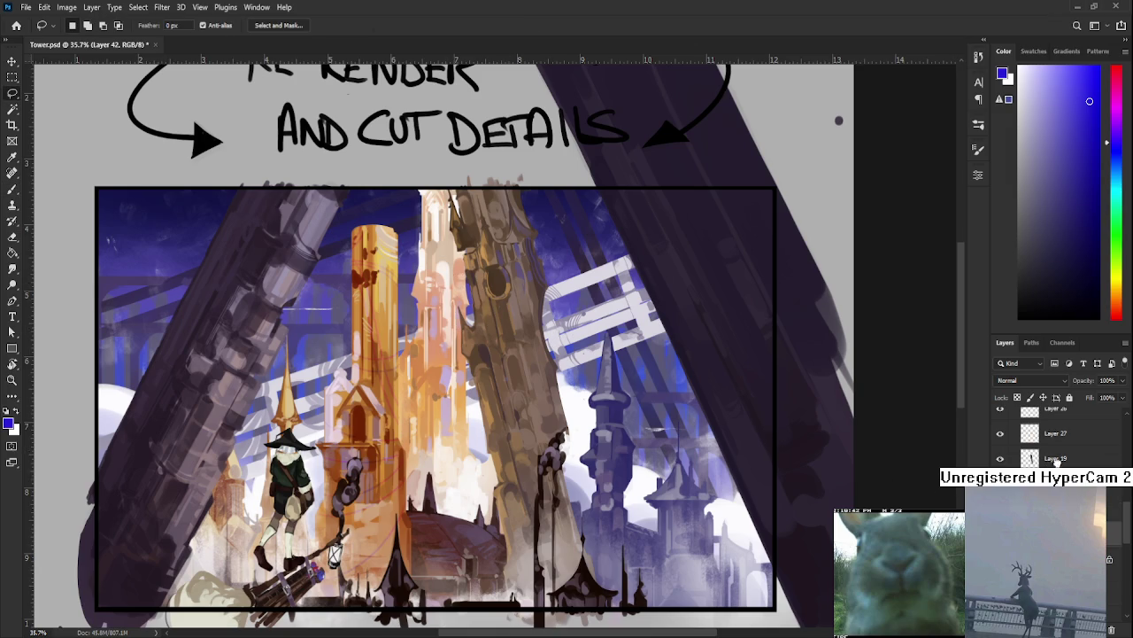
pyautogui.press('b')
# Paint a thin blue curve beside the brown tower, redrawing it with a cleaner shape.
pyautogui.moveTo(467, 265); pyautogui.dragTo(535, 239)
pyautogui.hotkey('ctrl', 'z')
pyautogui.moveTo(466, 266); pyautogui.dragTo(535, 239)
pyautogui.hotkey('ctrl', 'z')
pyautogui.moveTo(466, 267)
pyautogui.mouseDown()
pyautogui.moveTo(533, 241)
pyautogui.moveTo(538, 211)
pyautogui.mouseUp()
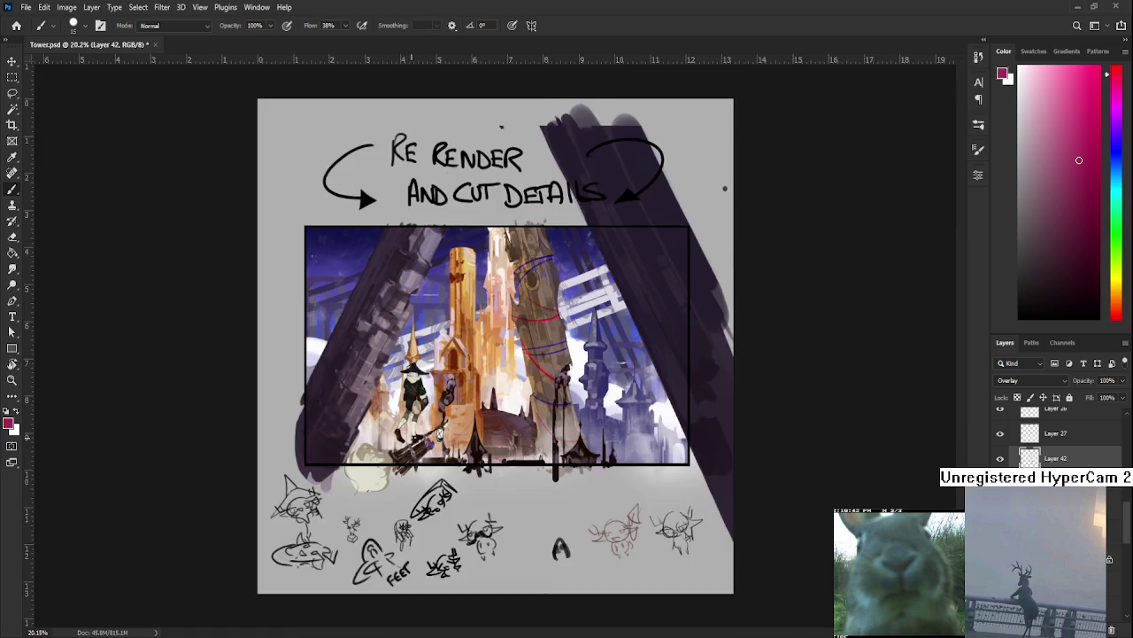
pyautogui.moveTo(428, 474)
pyautogui.mouseDown()
pyautogui.moveTo(634, 285)
pyautogui.moveTo(531, 285)
pyautogui.mouseUp()
# Adjust Layer 42's opacity to fade the red and blue tower lines.
pyautogui.moveTo(1121, 386); pyautogui.dragTo(1090, 398)
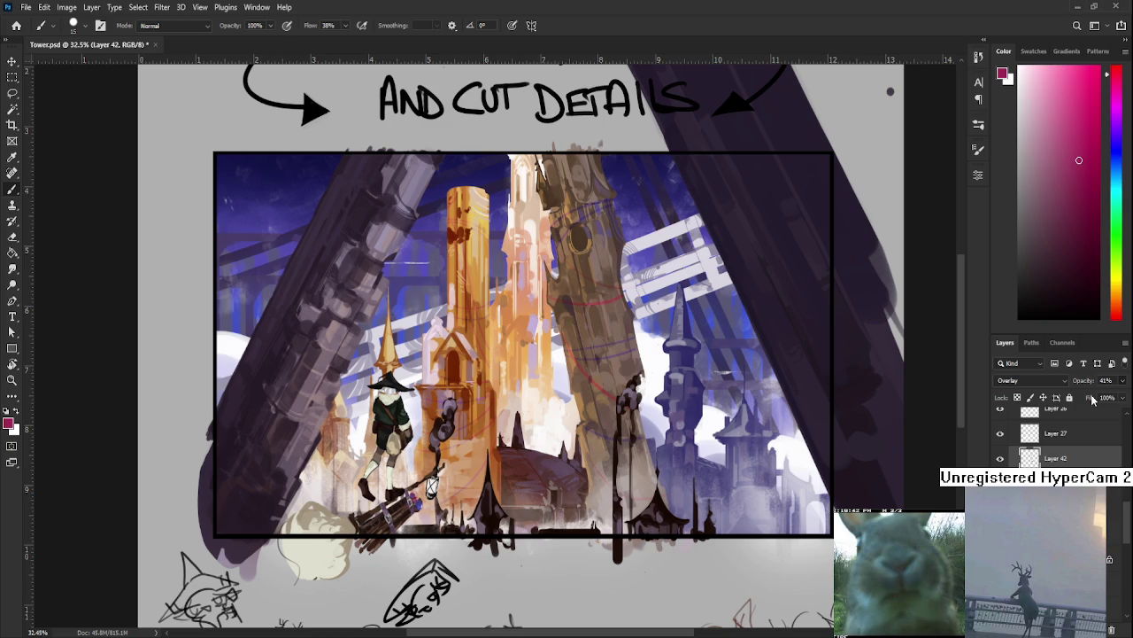
pyautogui.moveTo(1091, 400); pyautogui.dragTo(1101, 403)
pyautogui.scroll(-9, 1063, 382)
pyautogui.scroll(-1, 1031, 380)
pyautogui.scroll(-1, 1032, 380)
pyautogui.scroll(-1, 1031, 379)
pyautogui.scroll(-1, 1032, 380)
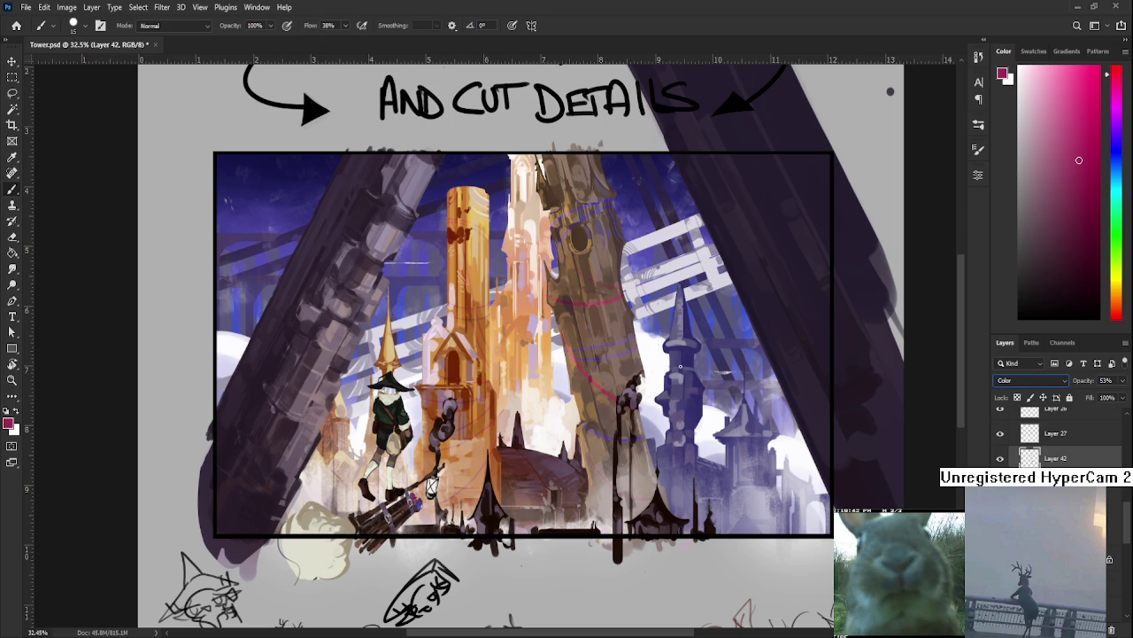
pyautogui.scroll(1, 607, 316)
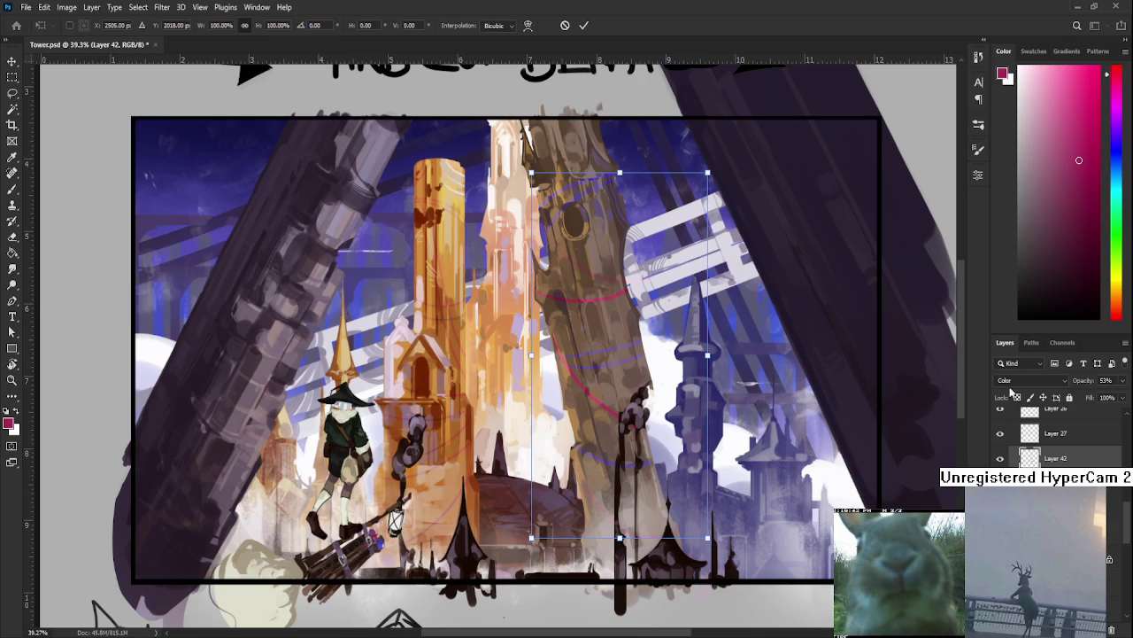
# Switch Layer 42 from Overlay to Color blend mode at 41% opacity.
pyautogui.moveTo(1123, 380); pyautogui.dragTo(1082, 403)
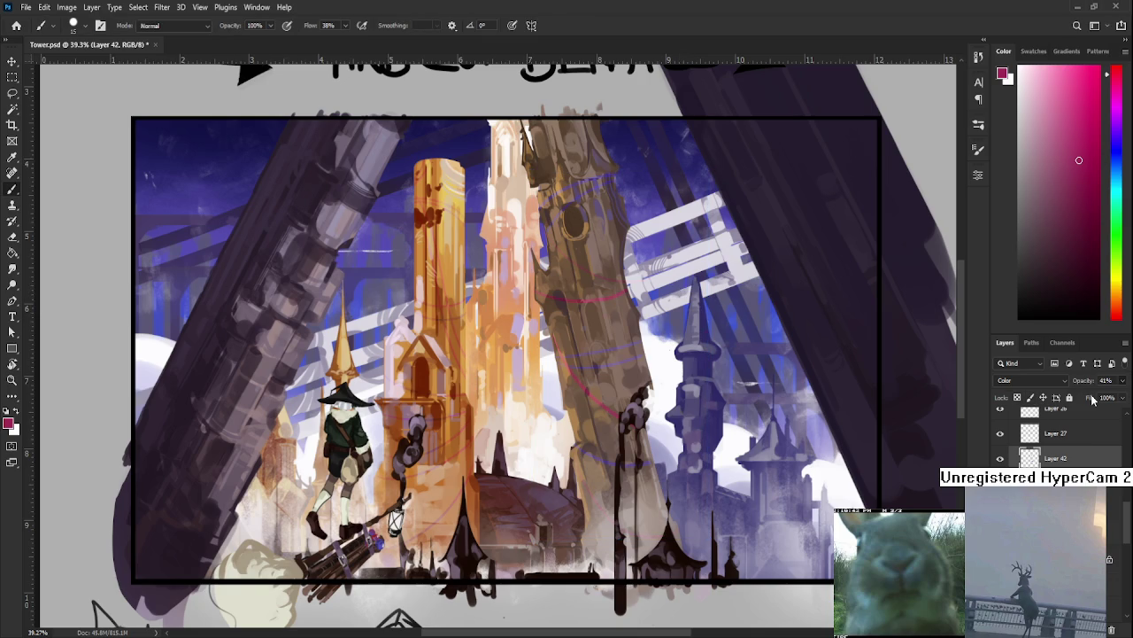
pyautogui.scroll(2, 625, 451)
pyautogui.scroll(3, 624, 451)
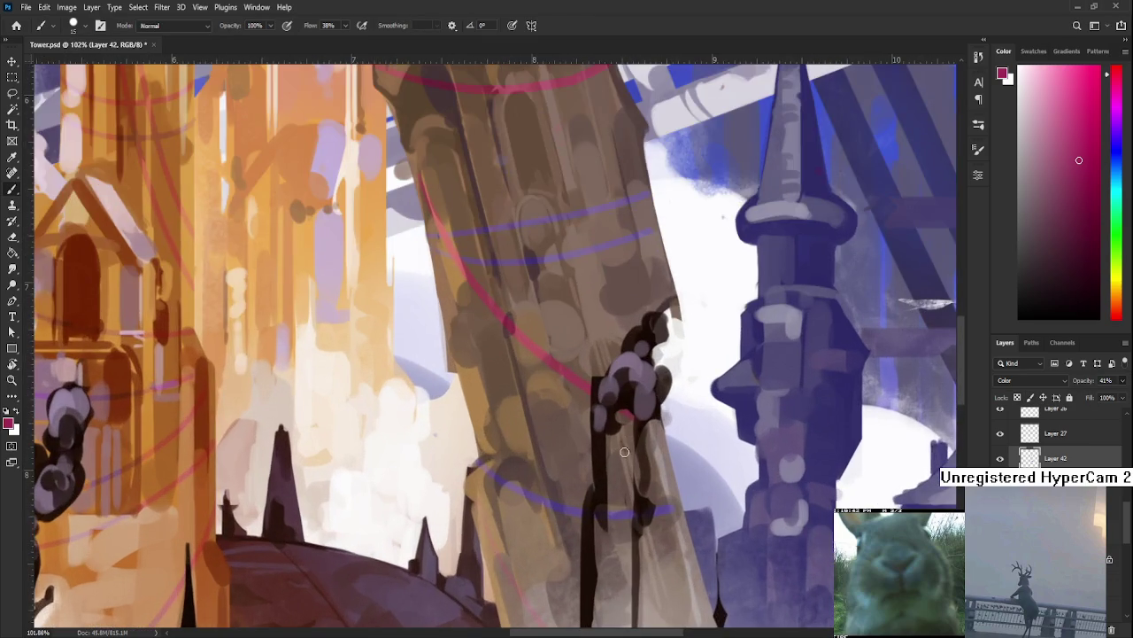
pyautogui.scroll(-2, 624, 452)
pyautogui.scroll(-1, 624, 452)
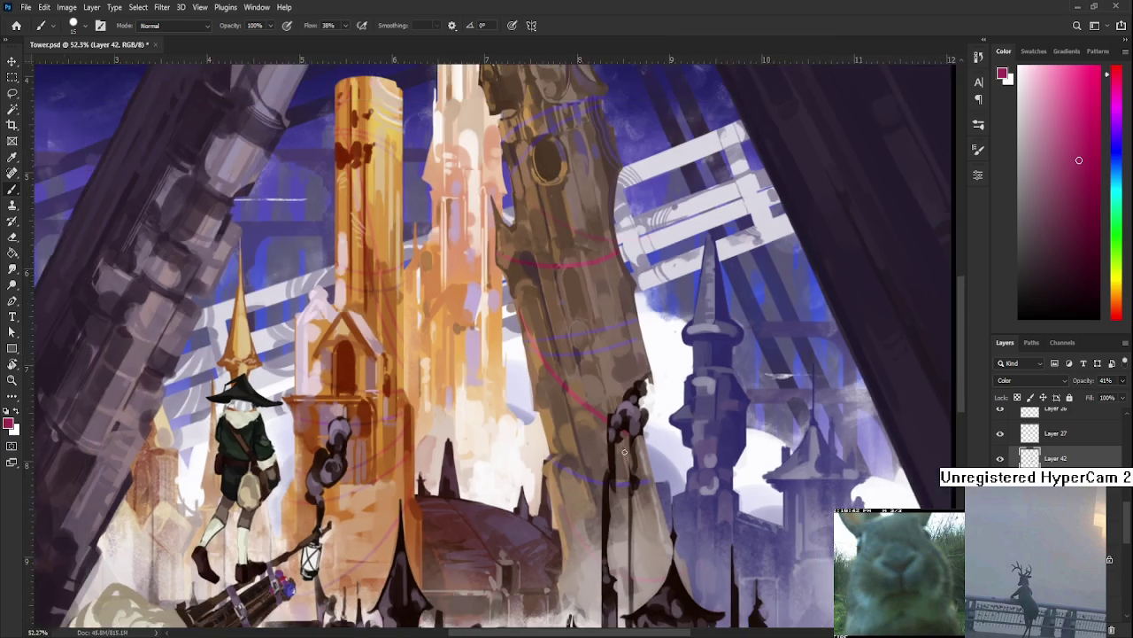
pyautogui.scroll(-1, 624, 451)
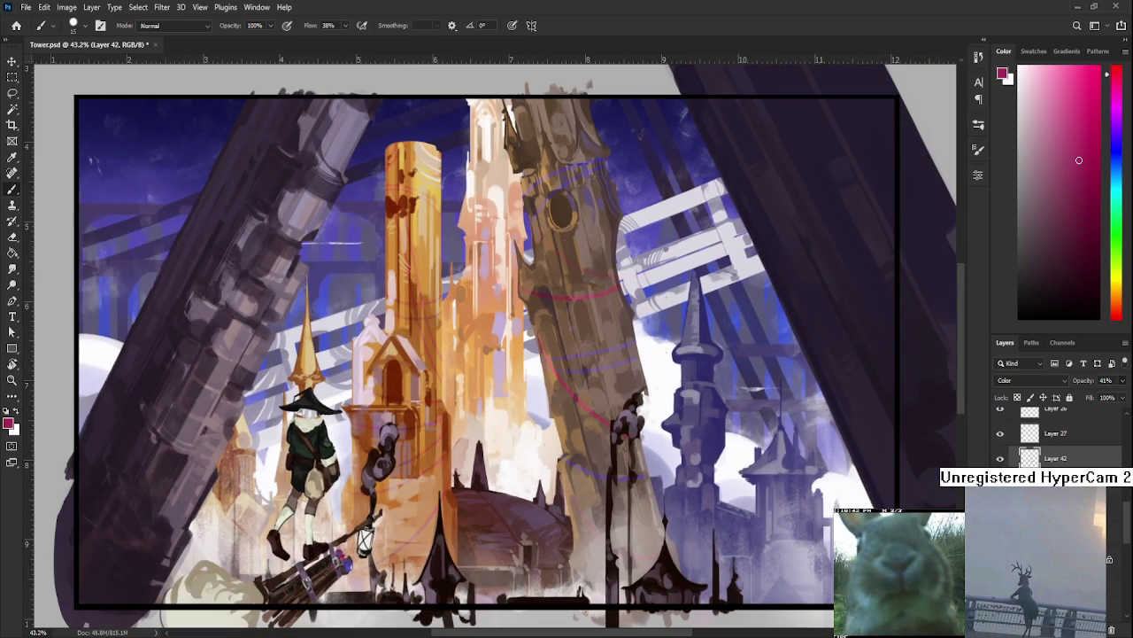
pyautogui.press('w')
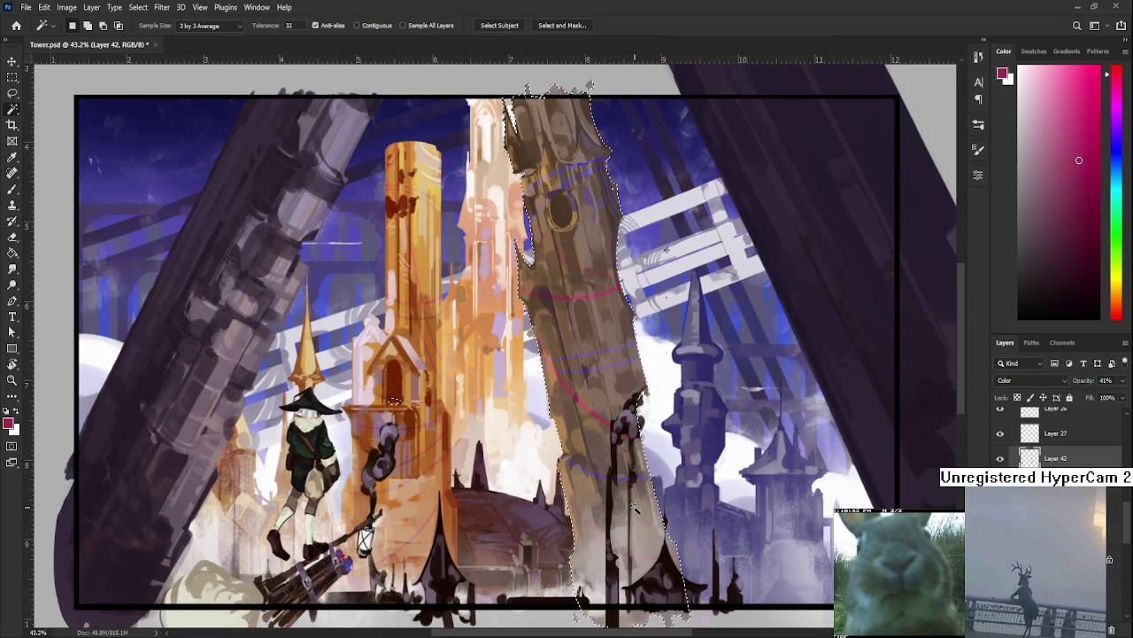
# Clear the selection and lower Layer 42's opacity to 33%.
pyautogui.press('l')
pyautogui.hotkey('ctrl', 'd')
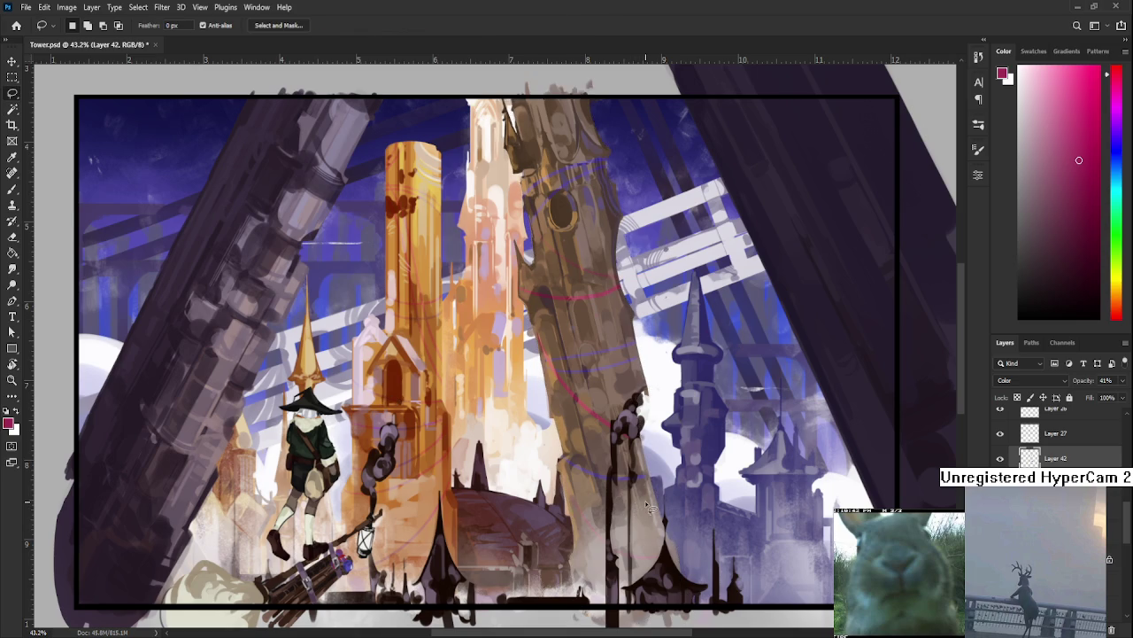
pyautogui.scroll(-2, 634, 508)
pyautogui.scroll(1, 676, 392)
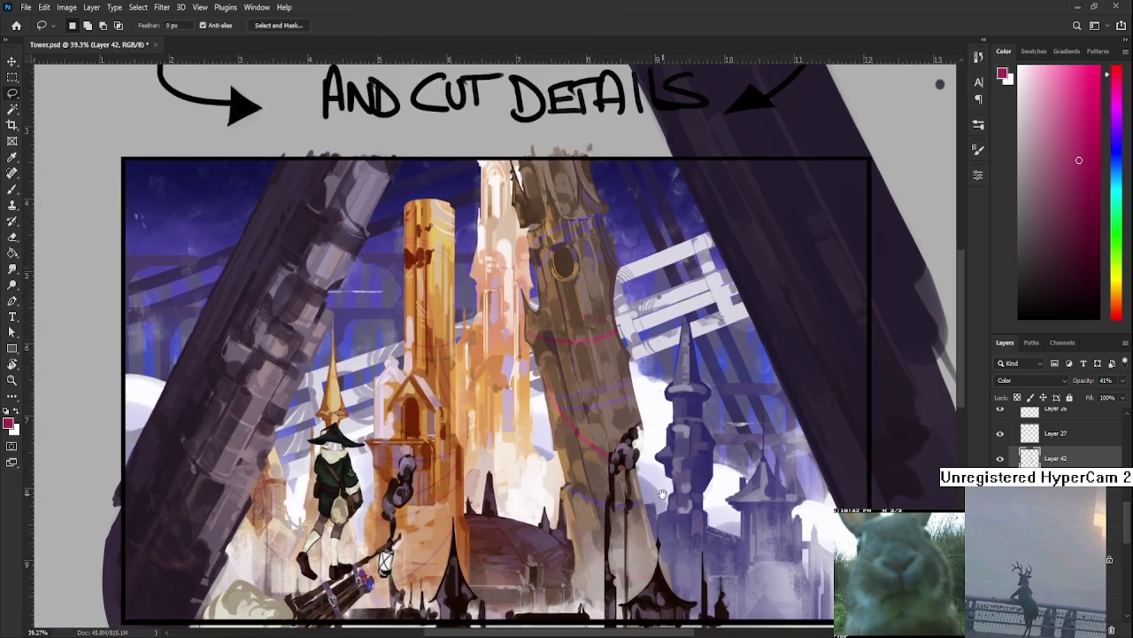
pyautogui.scroll(1, 669, 446)
pyautogui.scroll(1, 722, 409)
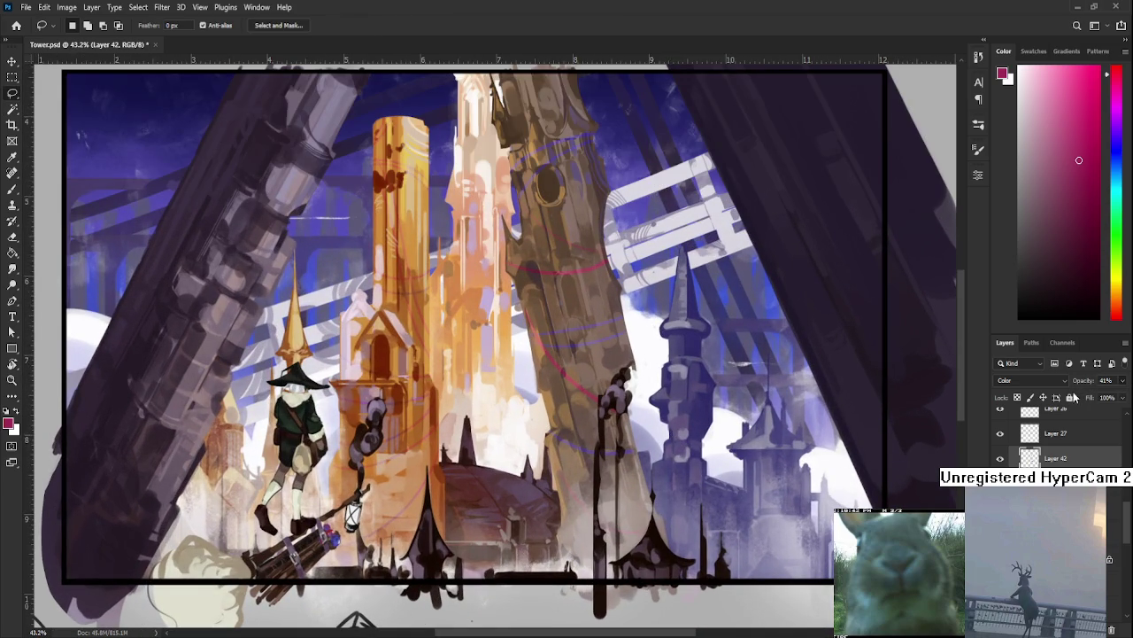
pyautogui.press('2')
pyautogui.press('7')
pyautogui.press('3')
pyautogui.press('3')
# Toggle the Hue/Saturation 1 layer on and off to check the painting in grayscale.
pyautogui.scroll(-3, 591, 420)
pyautogui.scroll(-2, 592, 419)
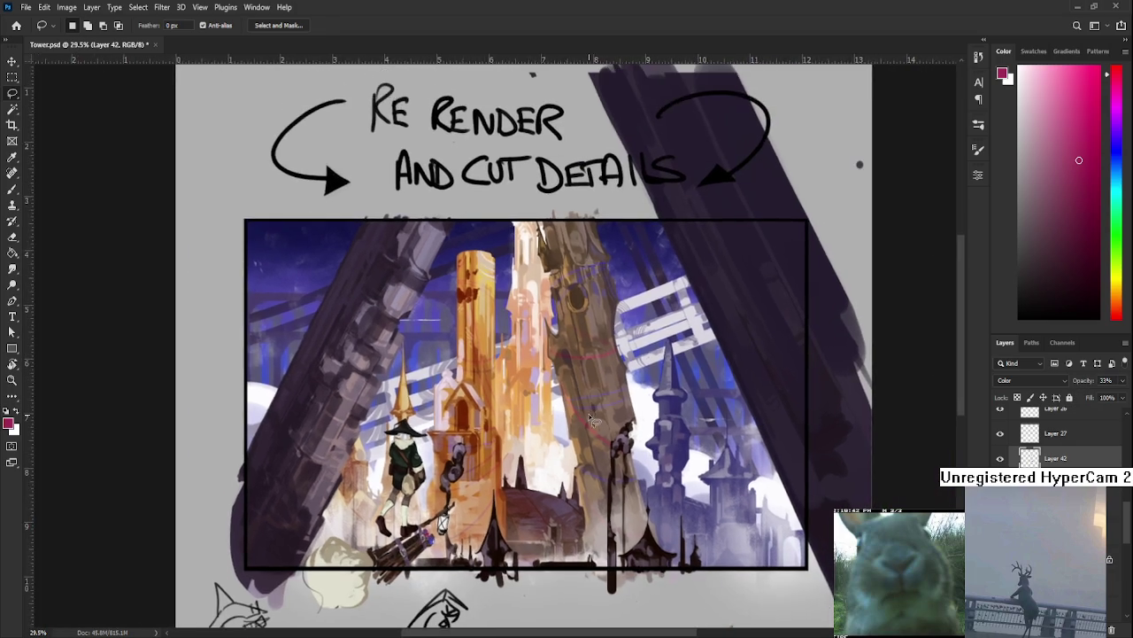
pyautogui.scroll(2, 591, 420)
pyautogui.scroll(-2, 588, 418)
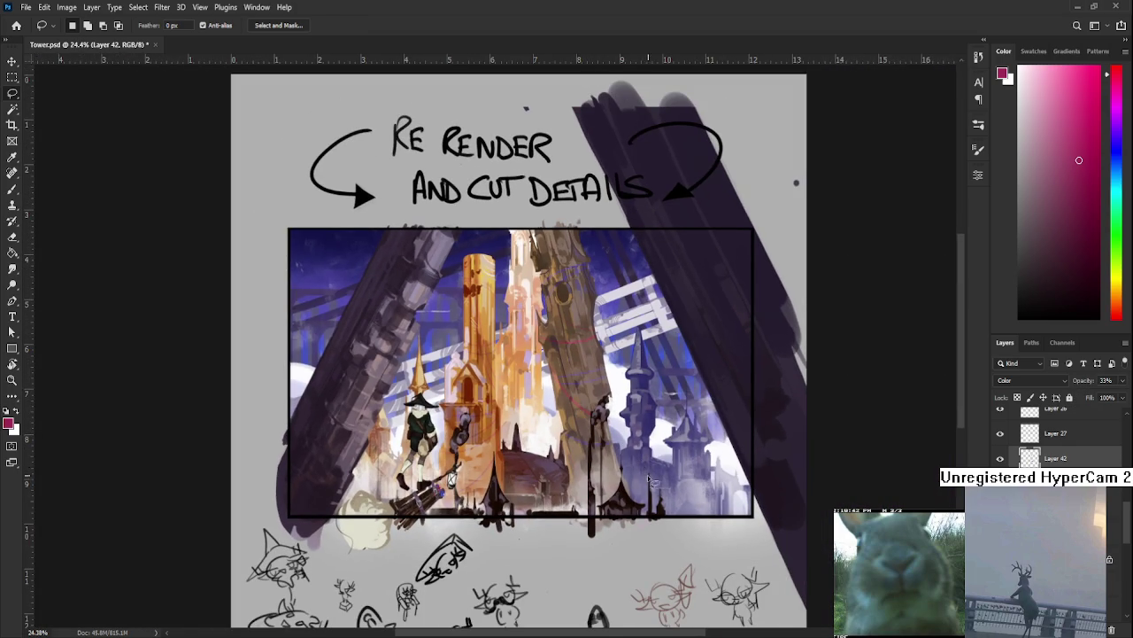
pyautogui.scroll(2, 496, 347)
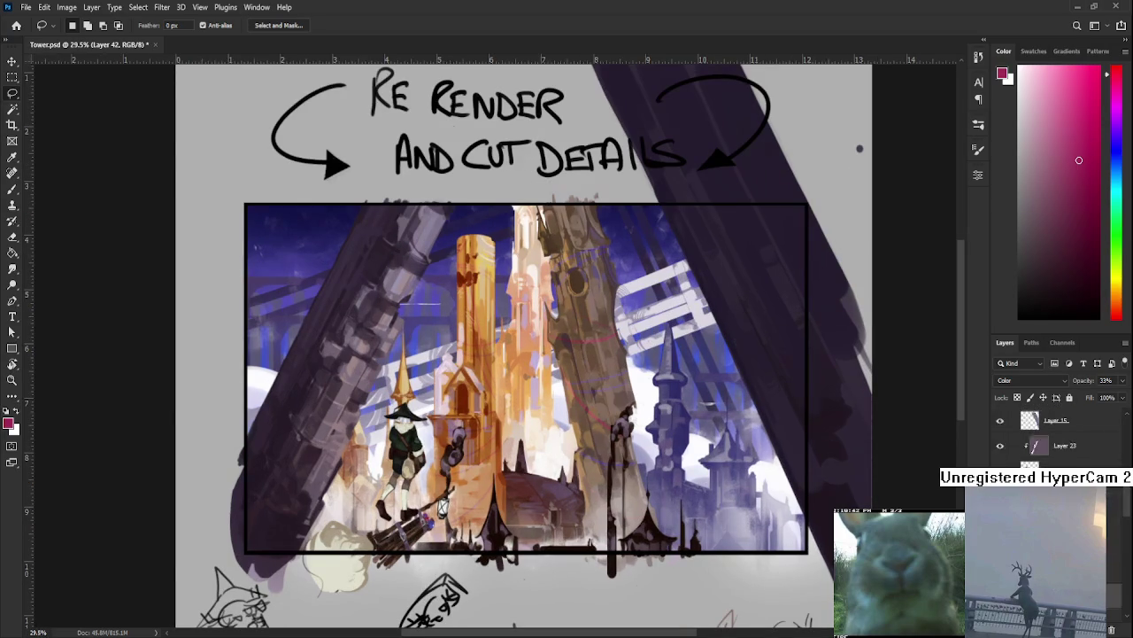
pyautogui.scroll(3, 1053, 434)
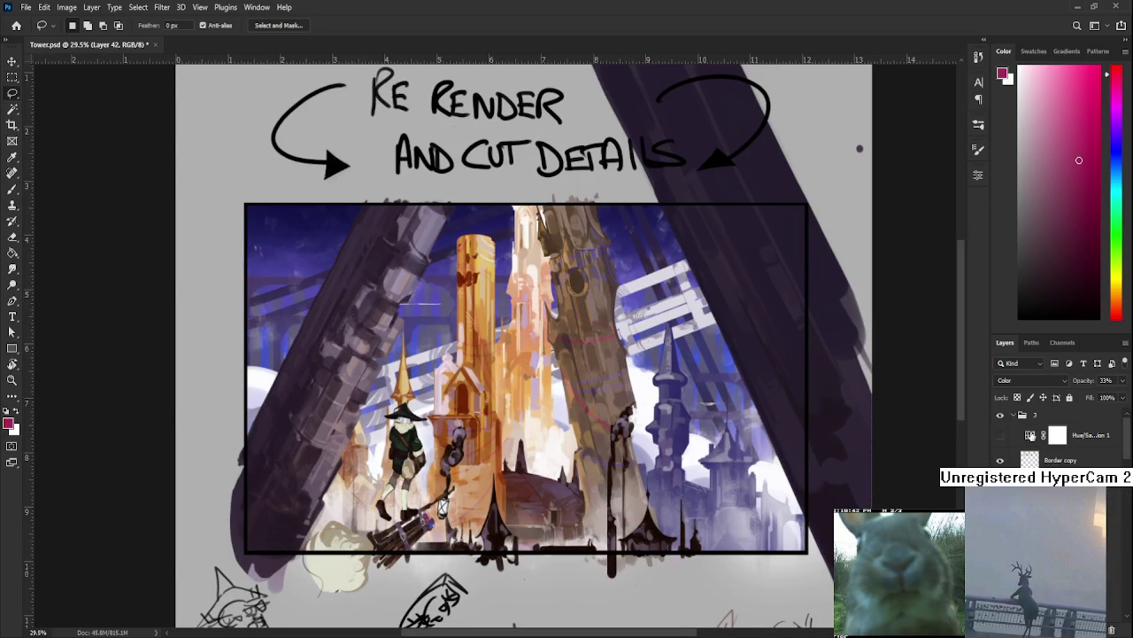
pyautogui.click(1000, 435)
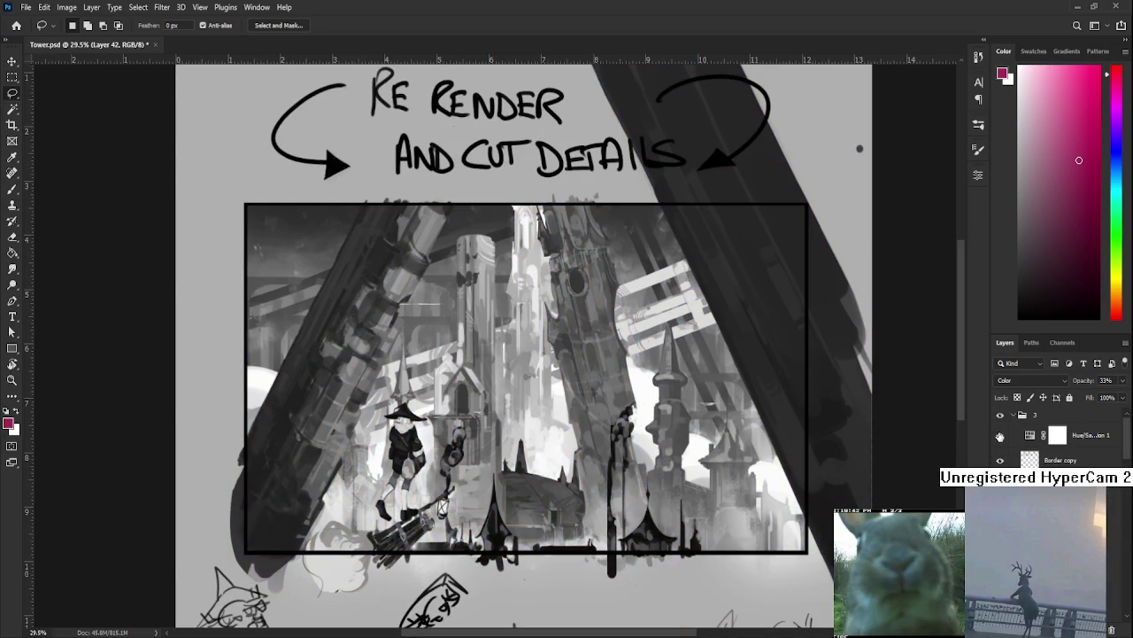
pyautogui.click(1000, 435)
pyautogui.scroll(-2, 561, 401)
pyautogui.scroll(2, 561, 401)
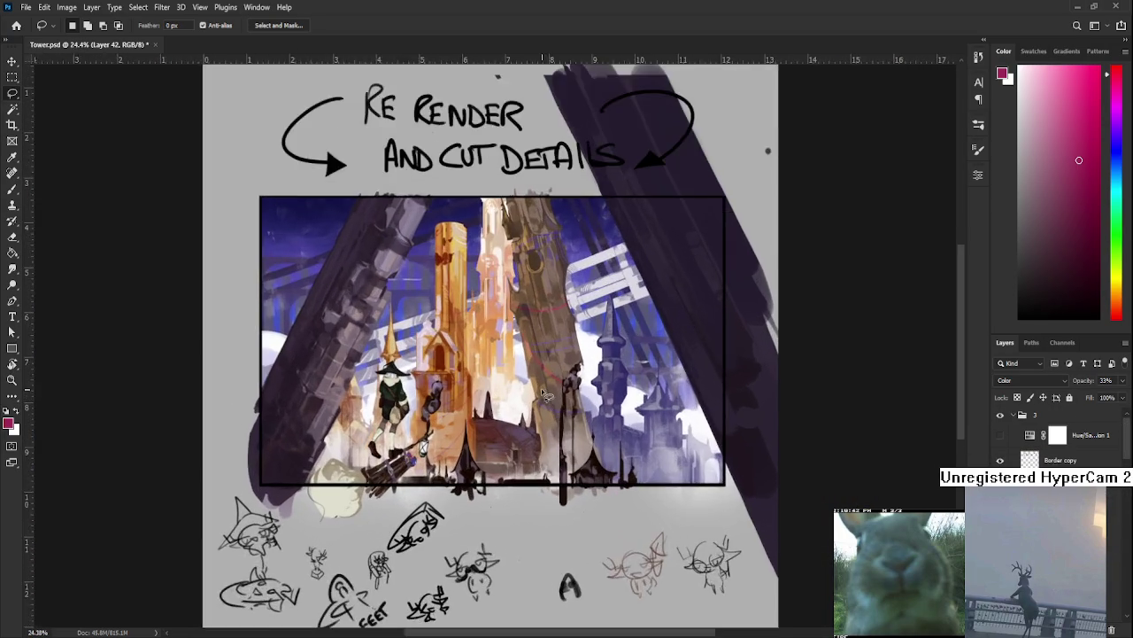
pyautogui.scroll(1, 561, 401)
pyautogui.scroll(-2, 1063, 438)
pyautogui.scroll(-2, 1063, 438)
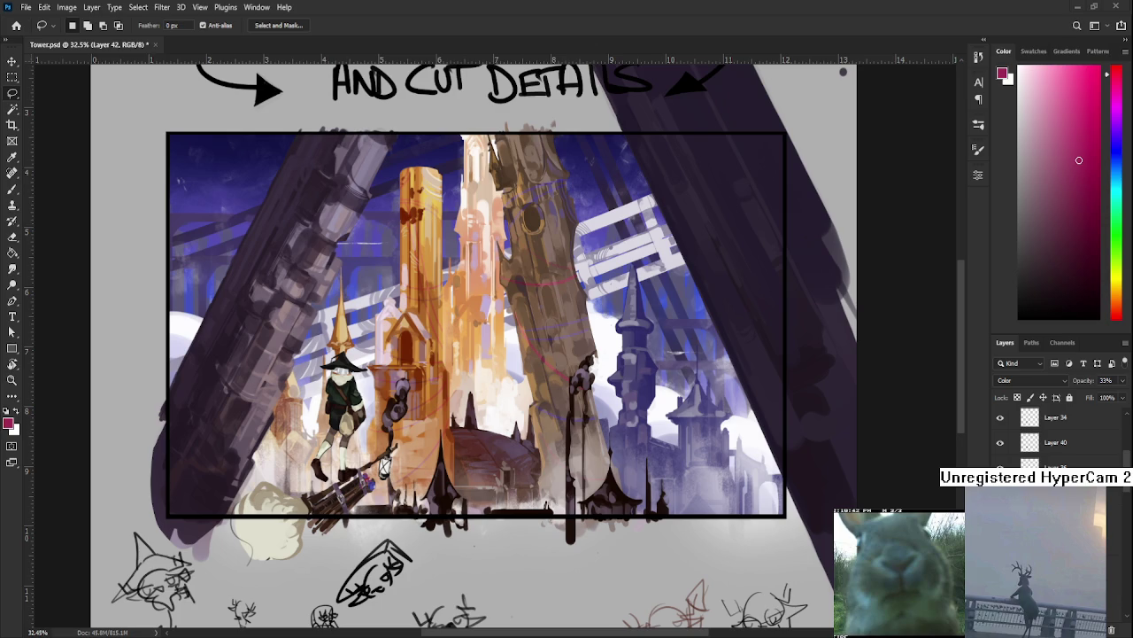
# Set the painting colour to mint green and return to the Brush.
pyautogui.moveTo(1116, 75); pyautogui.dragTo(1117, 203)
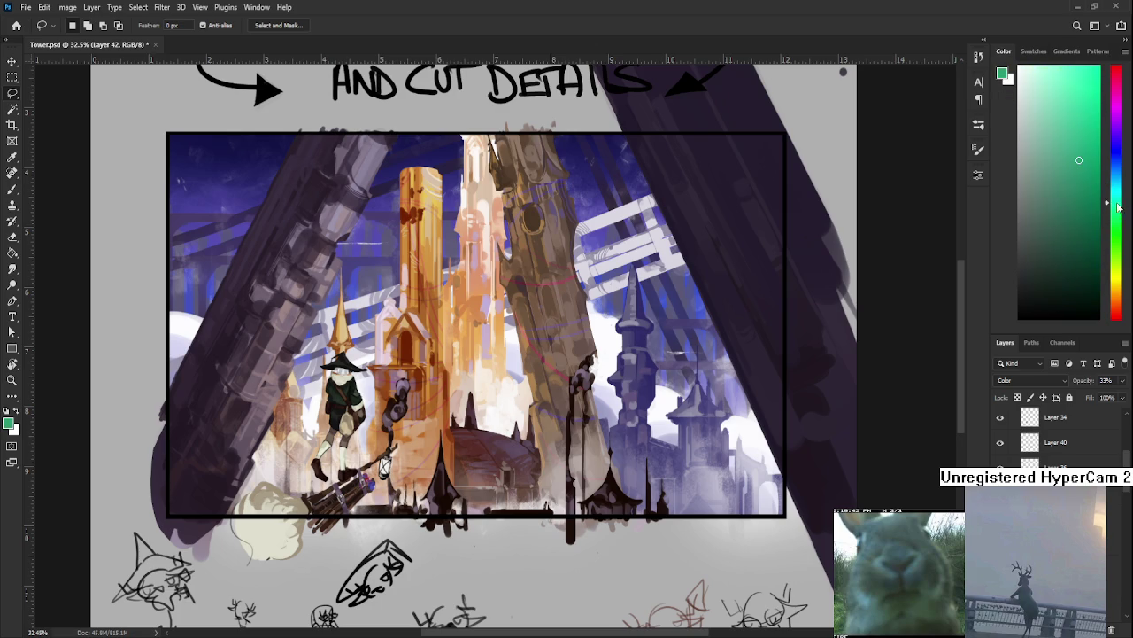
pyautogui.click(1074, 105)
pyautogui.press('b')
pyautogui.moveTo(542, 277); pyautogui.dragTo(530, 353)
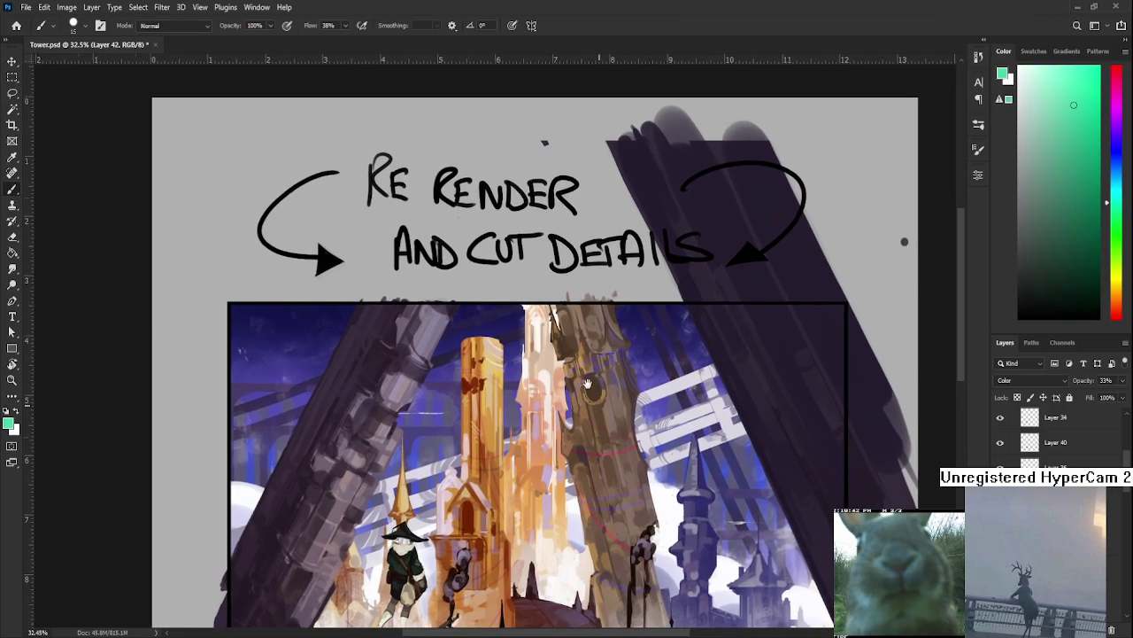
pyautogui.moveTo(514, 282); pyautogui.dragTo(588, 376)
pyautogui.moveTo(569, 501); pyautogui.dragTo(606, 439)
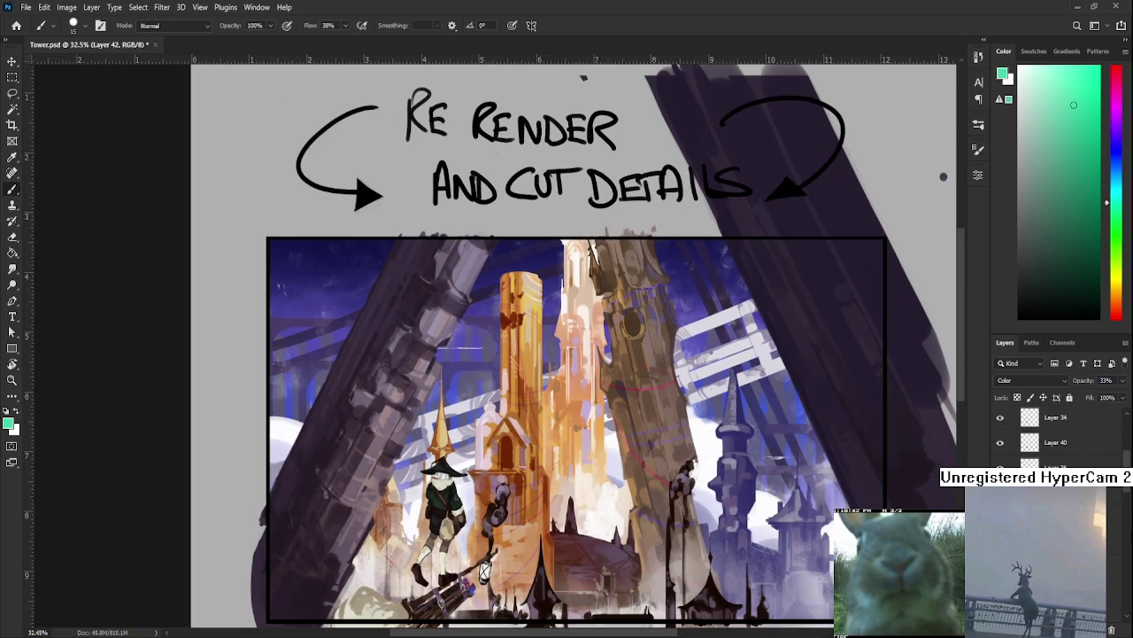
# Select Layer 19, then Layer 18, in the Layers panel.
pyautogui.scroll(-5, 1114, 584)
pyautogui.click(1110, 622)
pyautogui.scroll(-1, 1111, 623)
pyautogui.click(1112, 623)
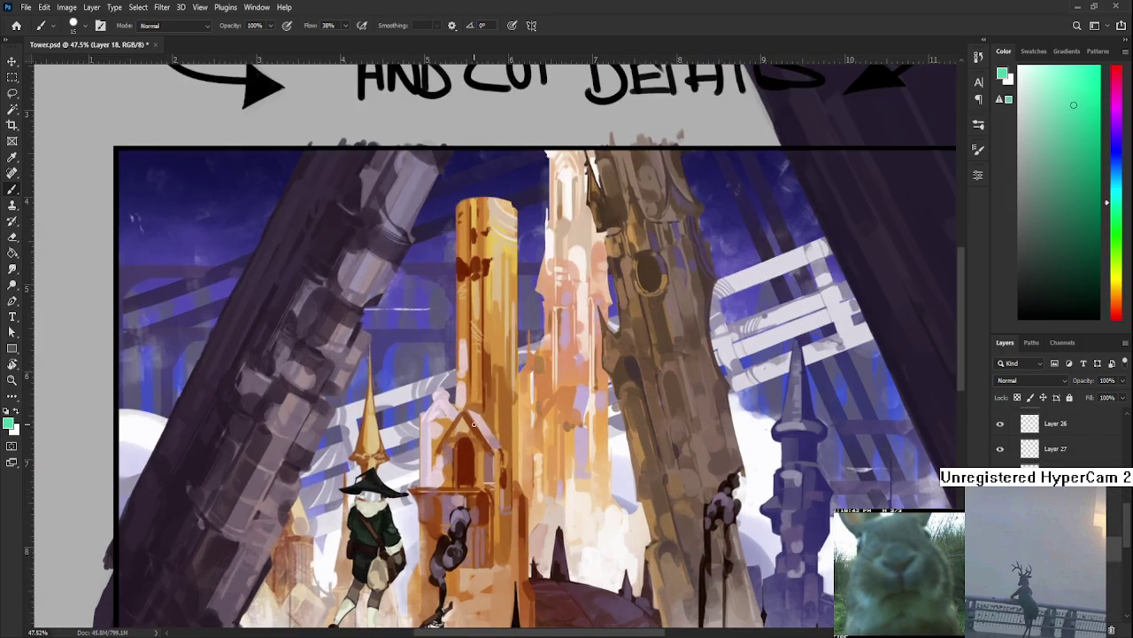
pyautogui.moveTo(486, 570); pyautogui.dragTo(447, 566)
# Select Layer 13 and Layer 14 and group them into Group 1.
pyautogui.scroll(-2, 502, 320)
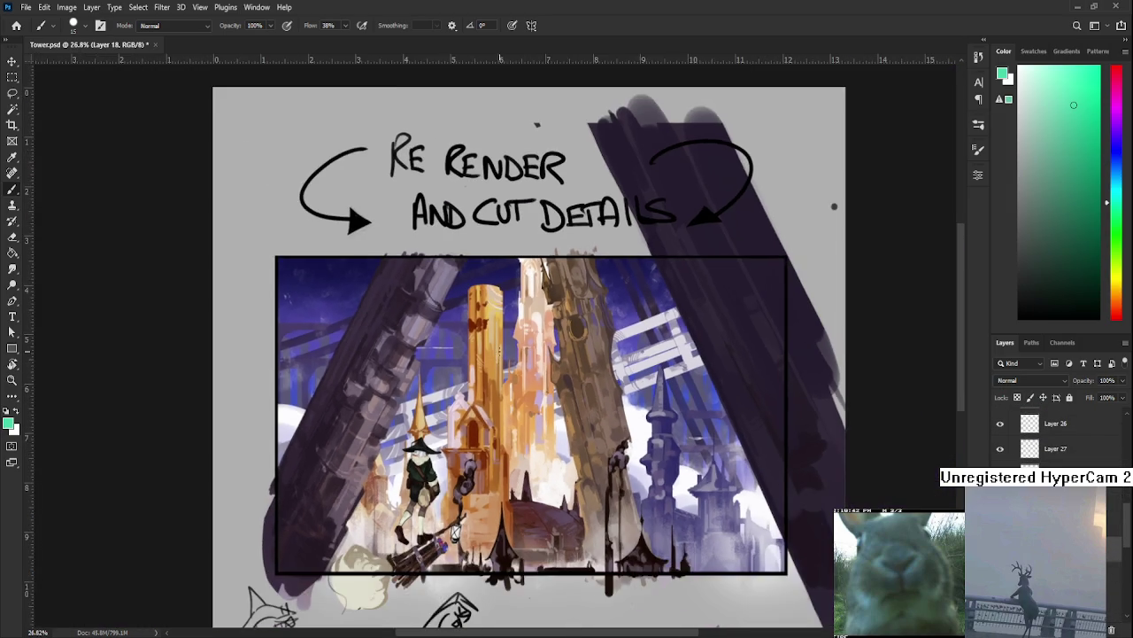
pyautogui.scroll(3, 501, 320)
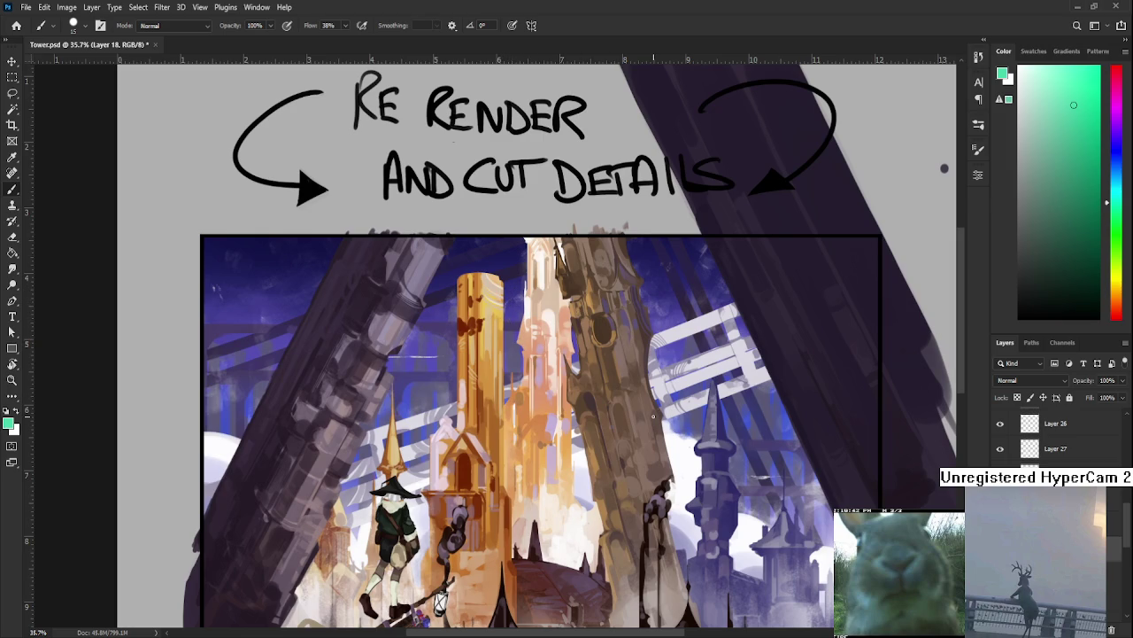
pyautogui.scroll(-3, 1054, 438)
pyautogui.scroll(-2, 1054, 438)
pyautogui.scroll(-2, 1054, 439)
pyautogui.scroll(-1, 1054, 438)
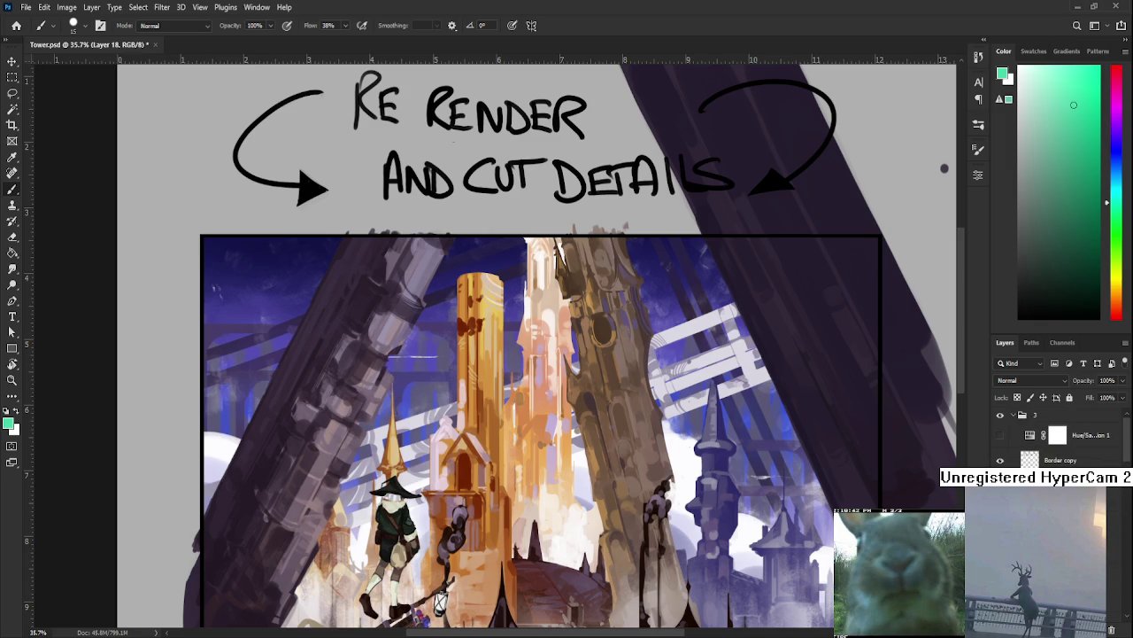
pyautogui.scroll(1, 1053, 438)
pyautogui.scroll(2, 1053, 438)
pyautogui.scroll(1, 1054, 439)
pyautogui.scroll(-1, 1054, 439)
pyautogui.scroll(-1, 1053, 439)
pyautogui.scroll(-1, 1054, 438)
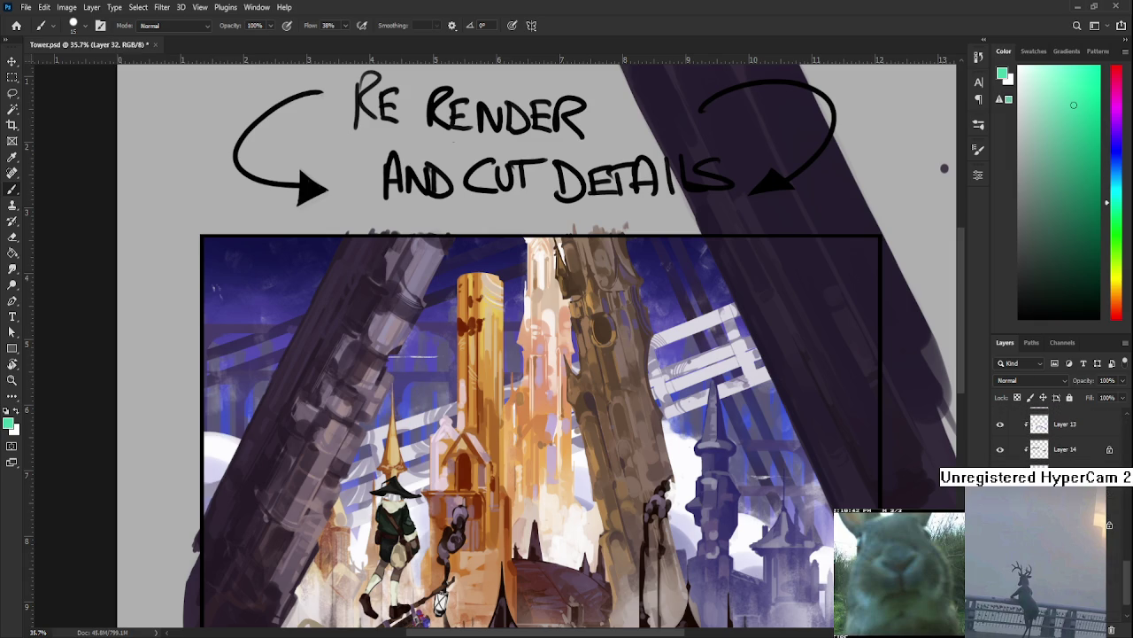
pyautogui.keyDown('shift'); pyautogui.click(1066, 449); pyautogui.keyUp('shift')
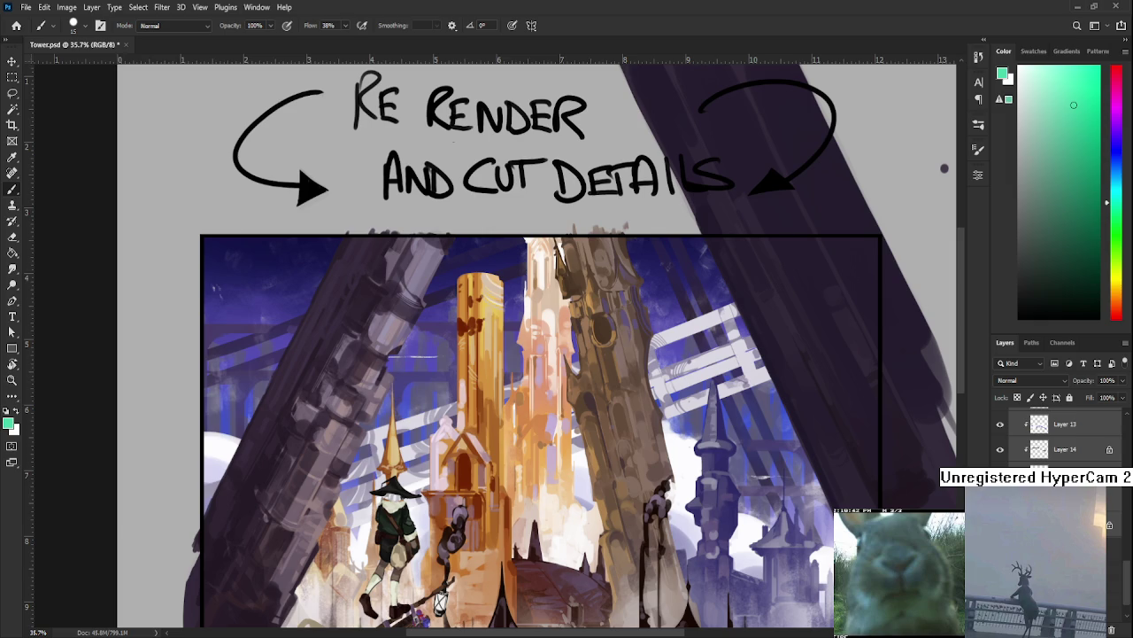
pyautogui.hotkey('ctrl', 'g')
pyautogui.hotkey('ctrl', ',')
pyautogui.hotkey('ctrl', ',')
# Hide the grey backdrop and sketches, then duplicate the painting group.
pyautogui.scroll(-5, 463, 270)
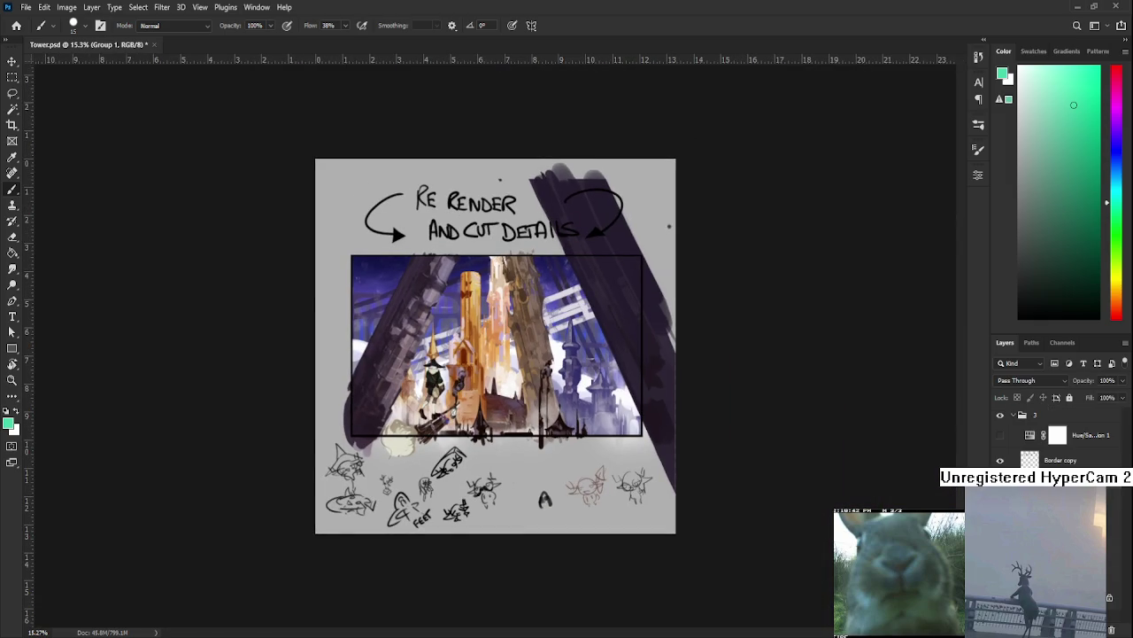
pyautogui.hotkey('ctrl', ',')
pyautogui.hotkey('ctrl', ',')
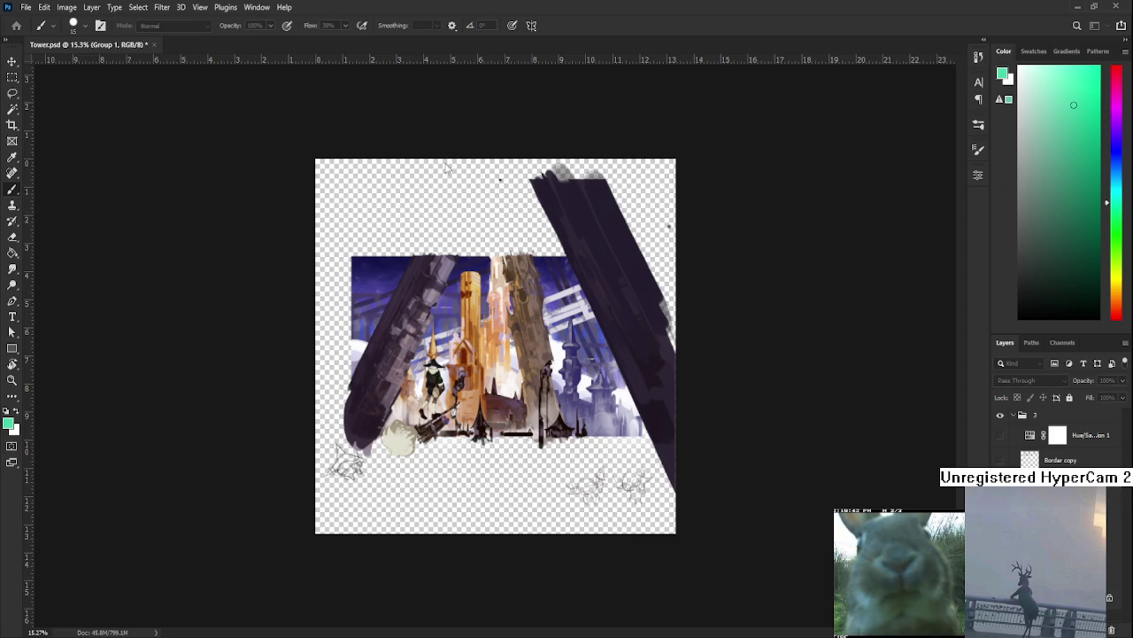
pyautogui.hotkey('ctrl', 'j')
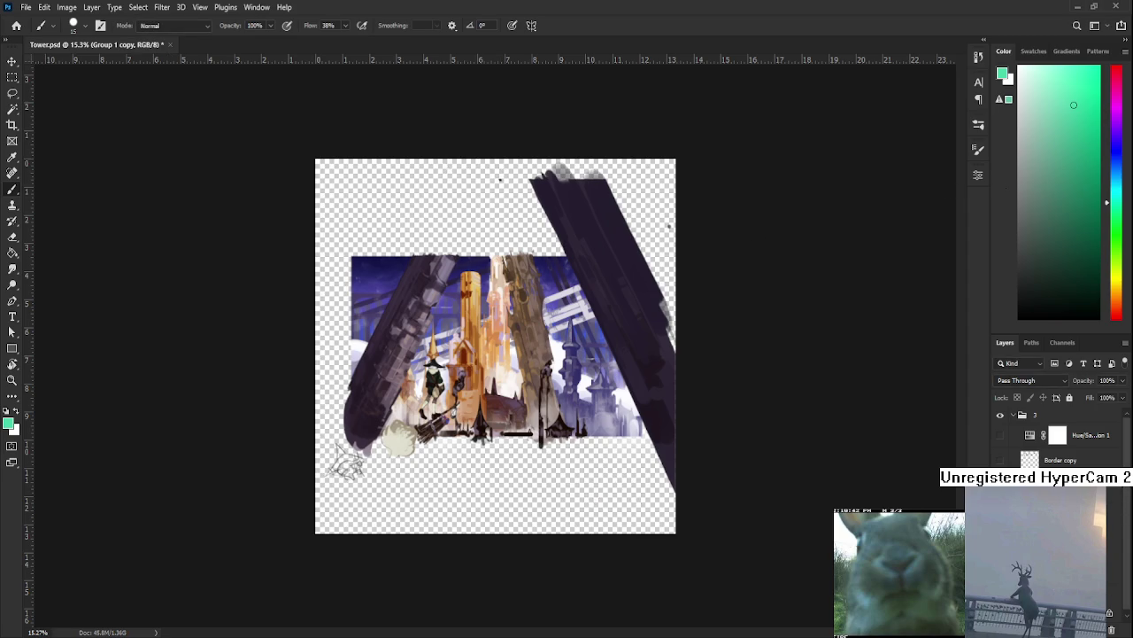
# Ungroup group 3 and make the Border copy frame with its RE RENDER note visible.
pyautogui.hotkey('alt', '[')
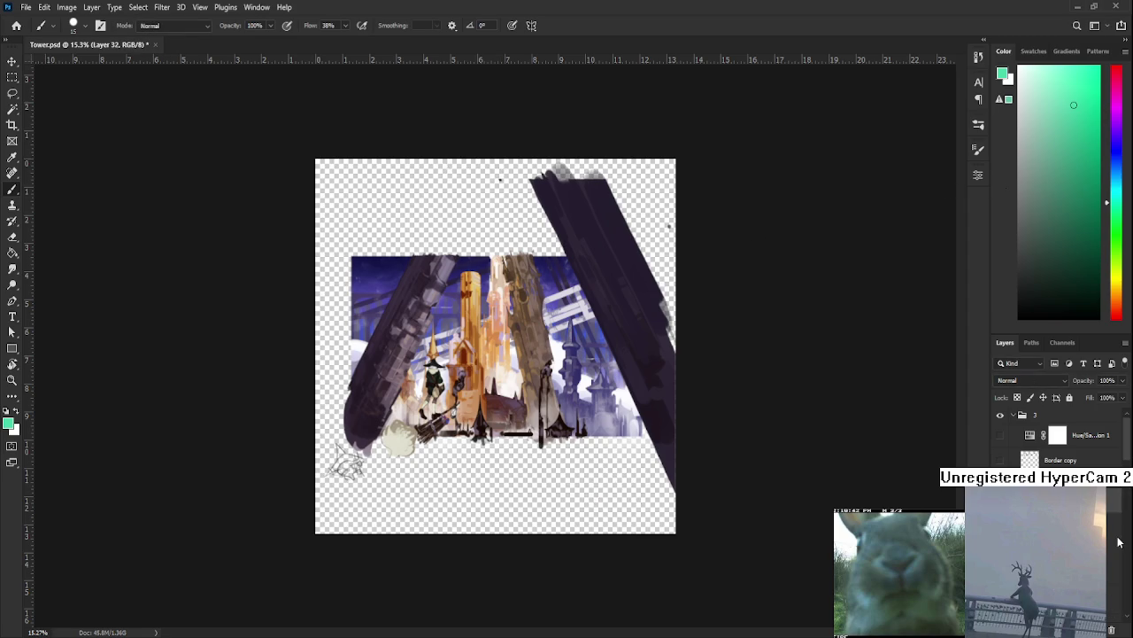
pyautogui.hotkey('alt', ']')
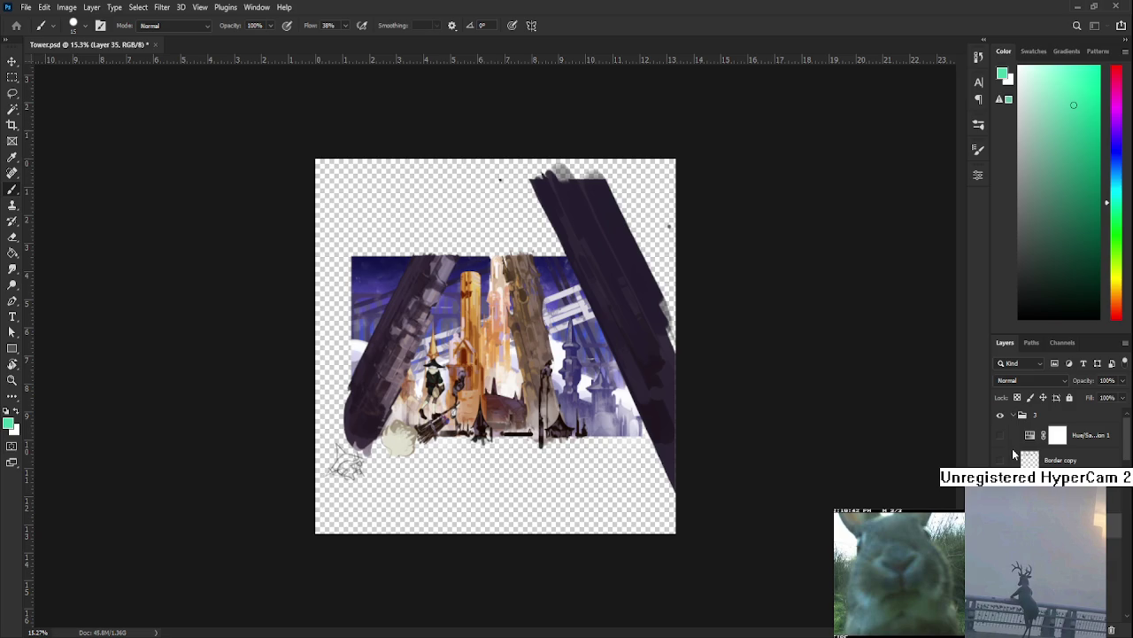
pyautogui.hotkey('ctrl', 'shift', 'g')
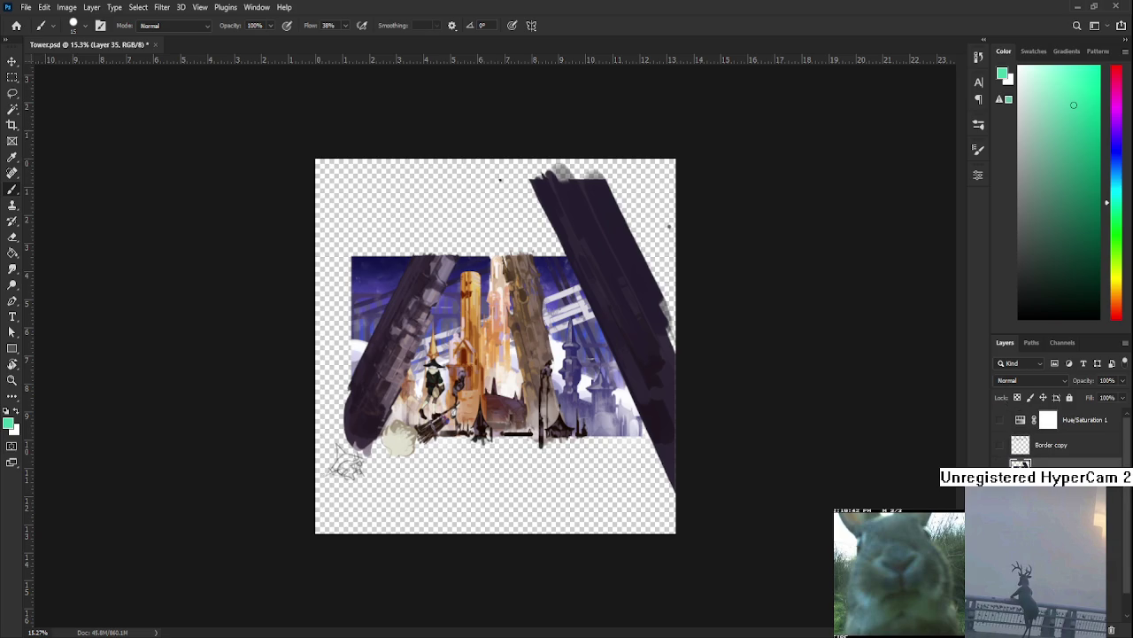
pyautogui.hotkey('ctrl', 'g')
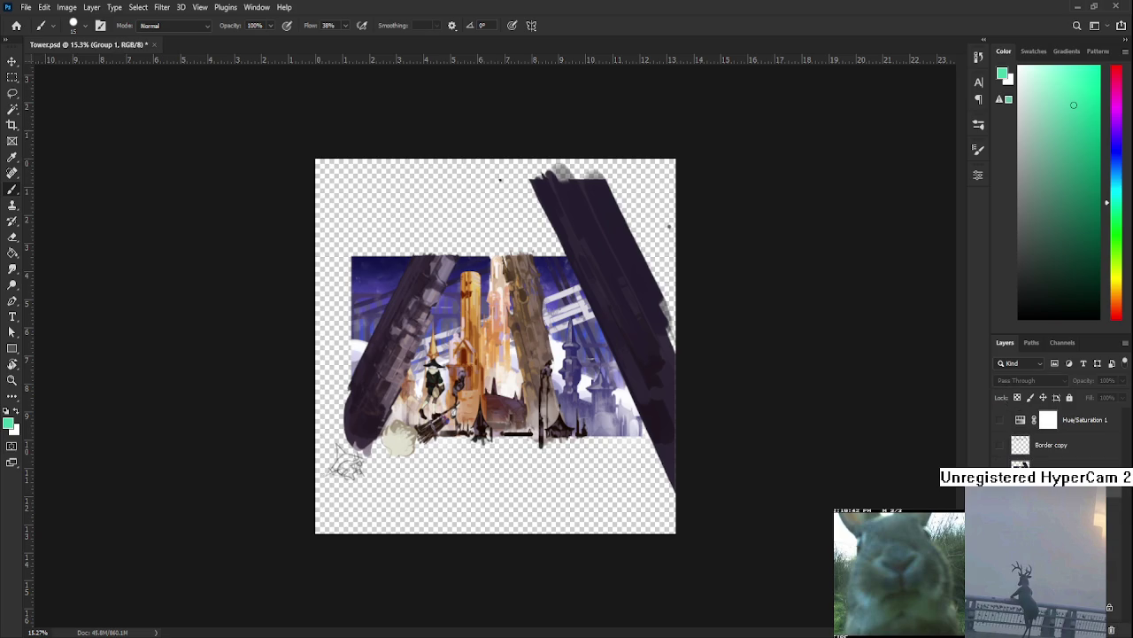
pyautogui.click(1001, 444)
pyautogui.scroll(3, 496, 343)
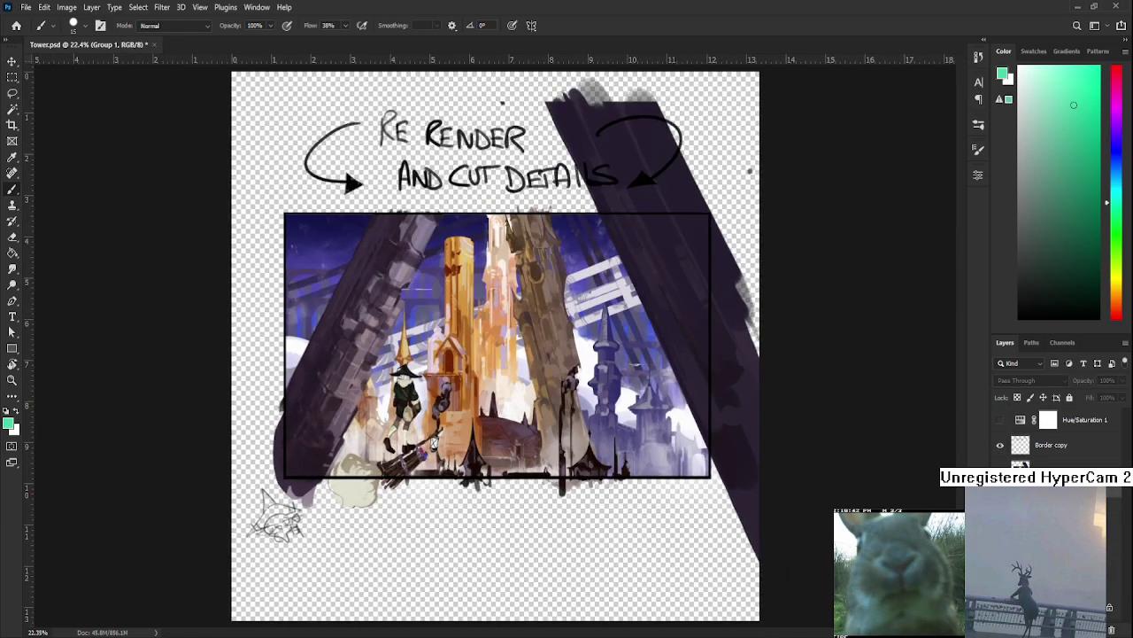
pyautogui.scroll(3, 531, 388)
pyautogui.scroll(-1, 531, 388)
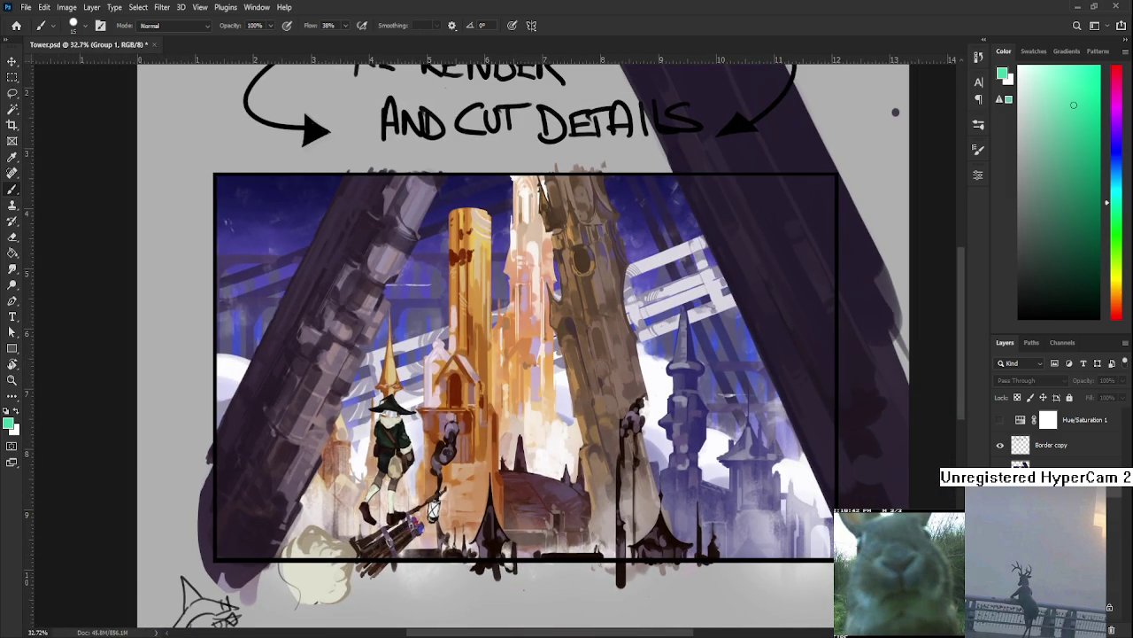
# Add a Gradient Map adjustment that covers the whole painting.
pyautogui.press('d')
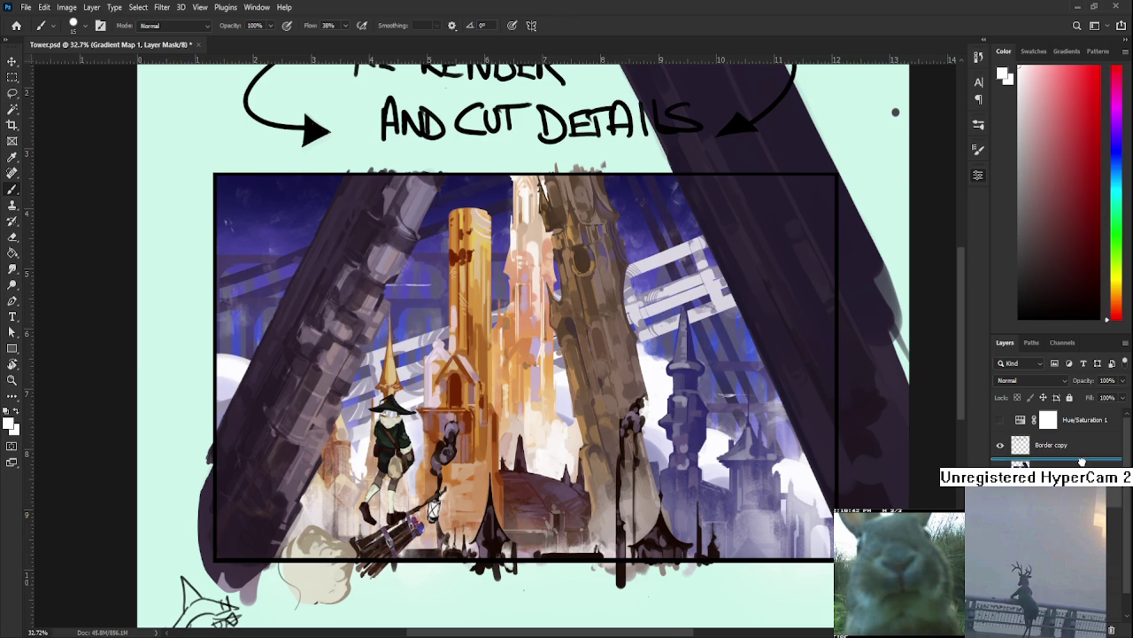
pyautogui.hotkey('ctrl', 'i')
pyautogui.scroll(-2, 434, 271)
pyautogui.keyDown('alt'); pyautogui.click(434, 271); pyautogui.keyUp('alt')
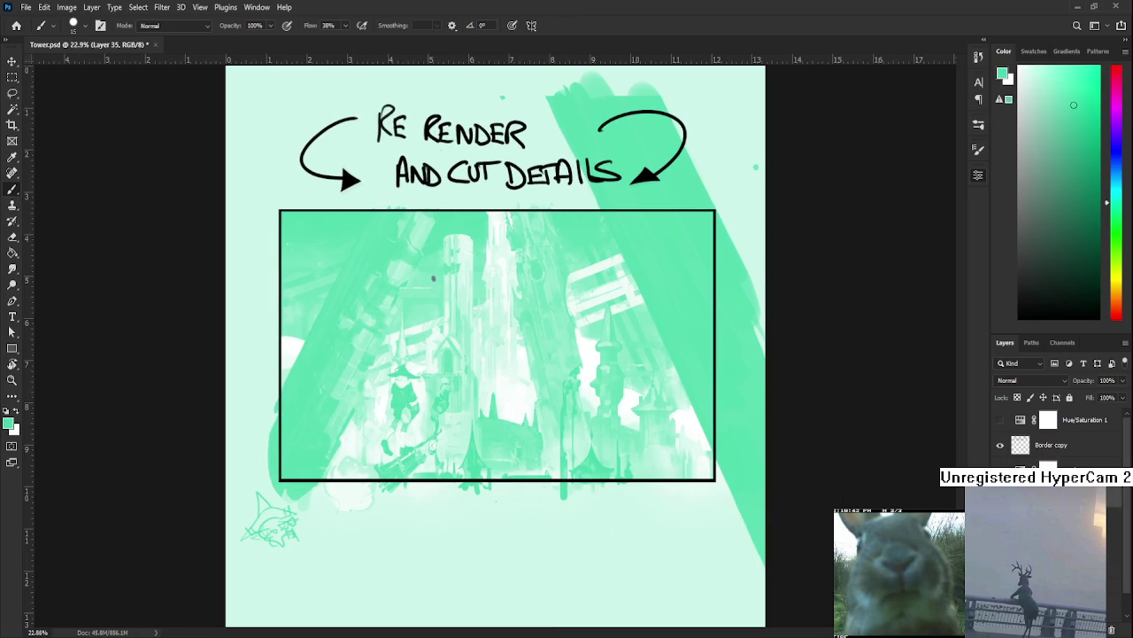
pyautogui.hotkey('ctrl', 'z')
pyautogui.scroll(4, 399, 248)
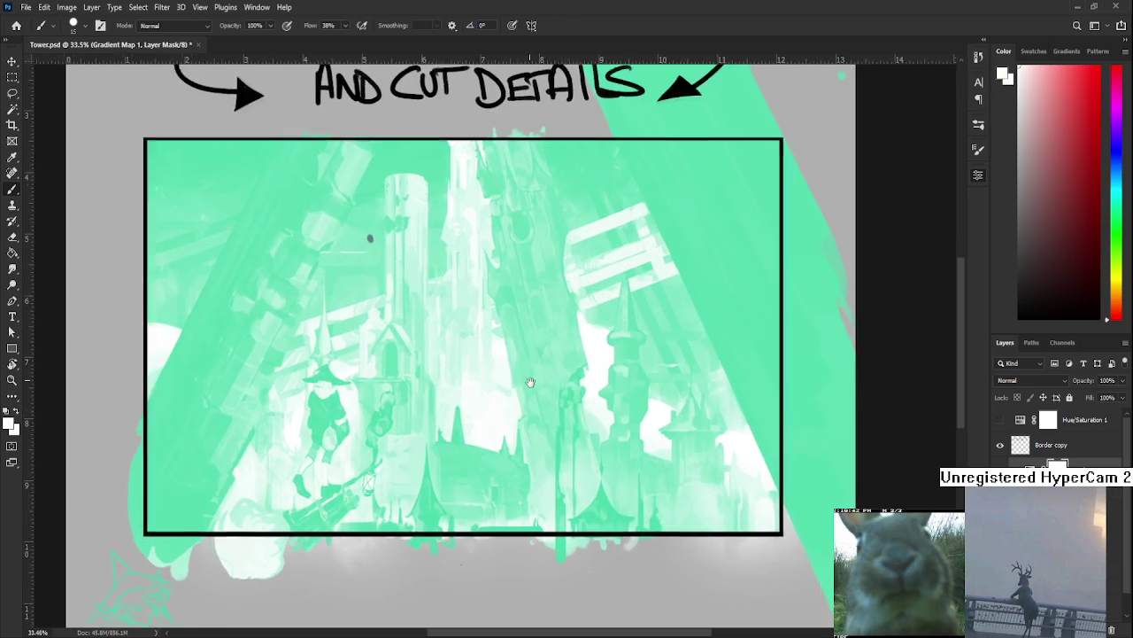
pyautogui.scroll(1, 388, 237)
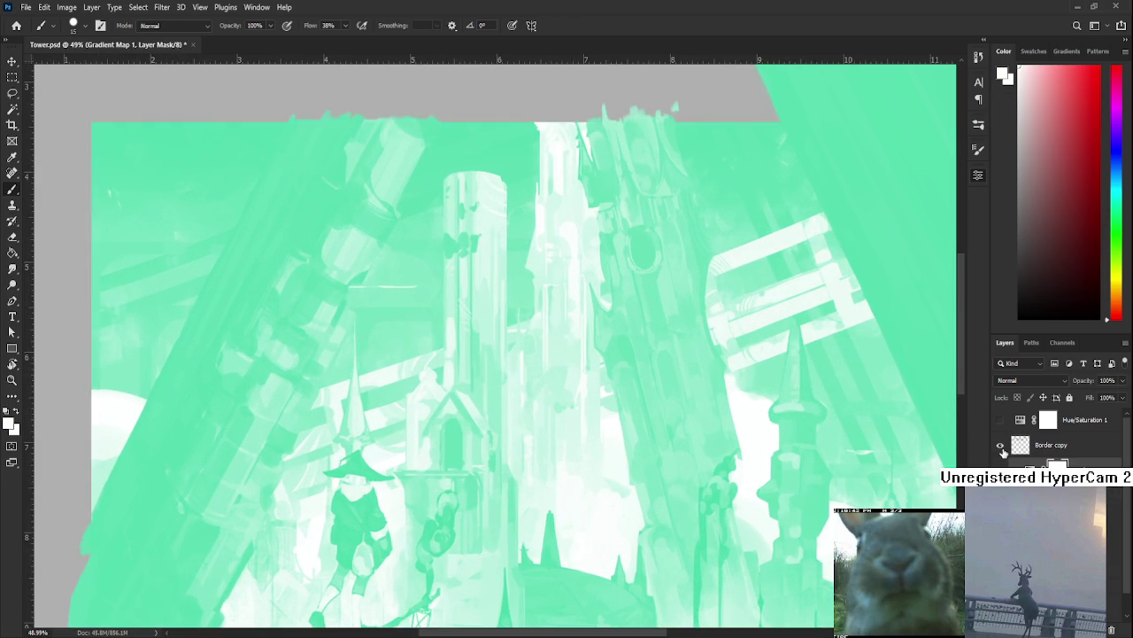
# Reset colours to default black and white and target the gradient map layer instead of its mask.
pyautogui.keyDown('alt'); pyautogui.click(941, 433); pyautogui.keyUp('alt')
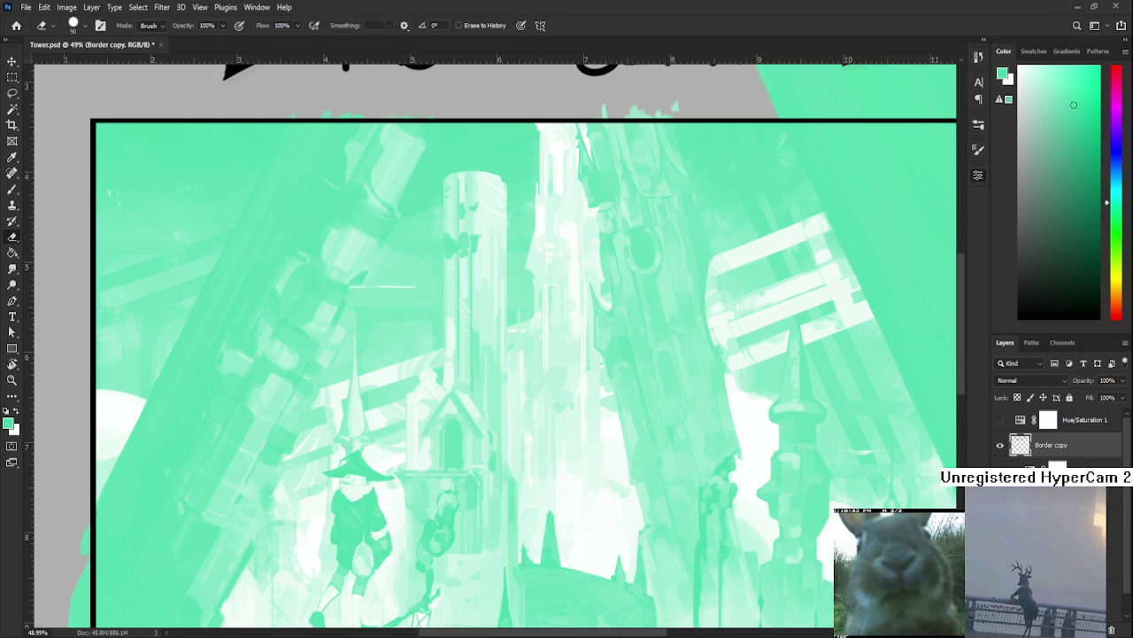
pyautogui.press('d')
pyautogui.press('e')
pyautogui.click(1030, 467)
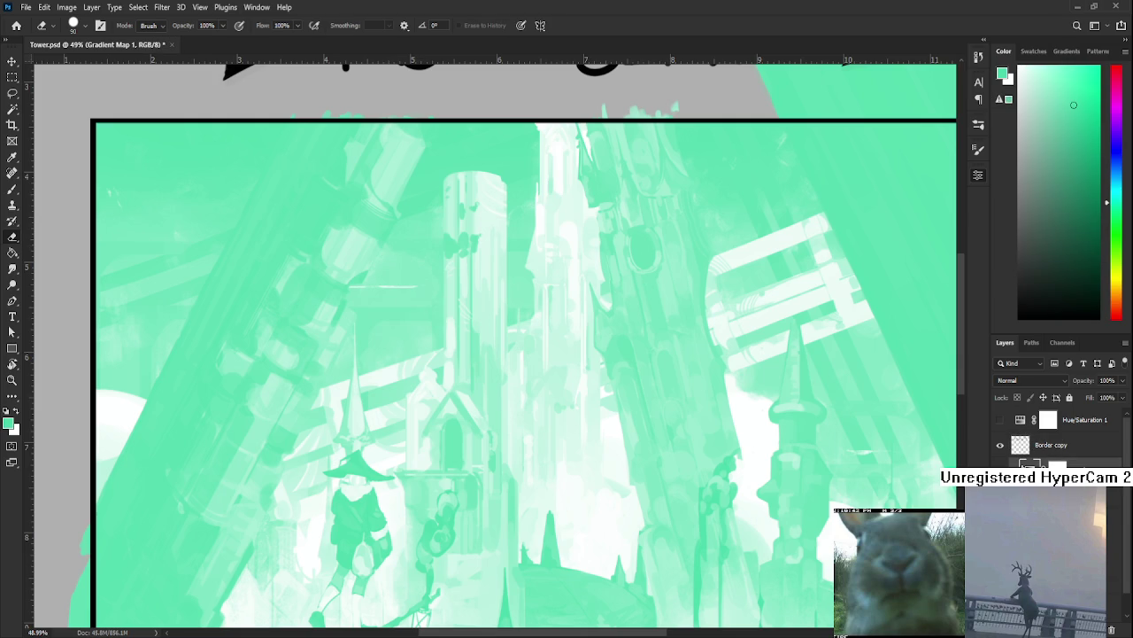
pyautogui.press('i')
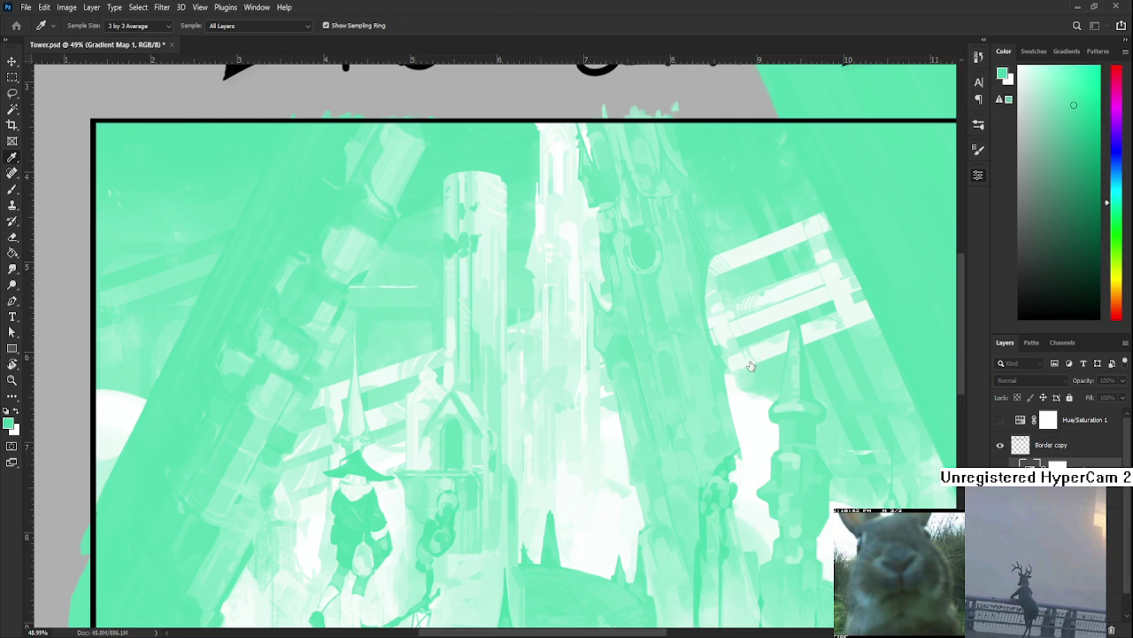
pyautogui.scroll(-2, 761, 363)
pyautogui.scroll(-2, 696, 342)
pyautogui.scroll(3, 577, 366)
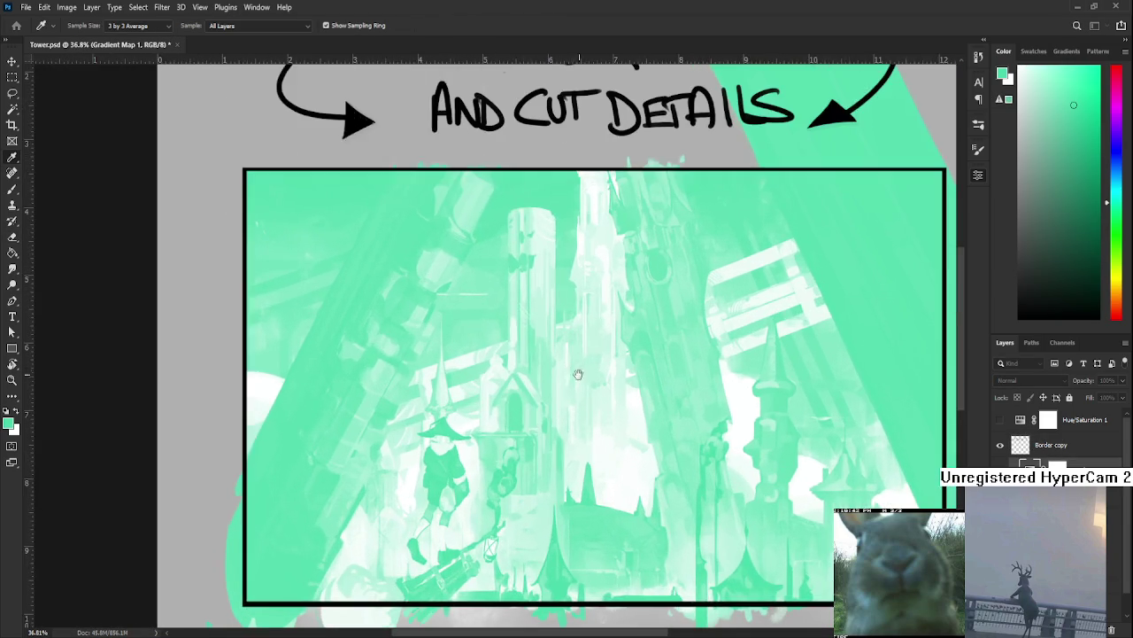
pyautogui.scroll(-1, 584, 362)
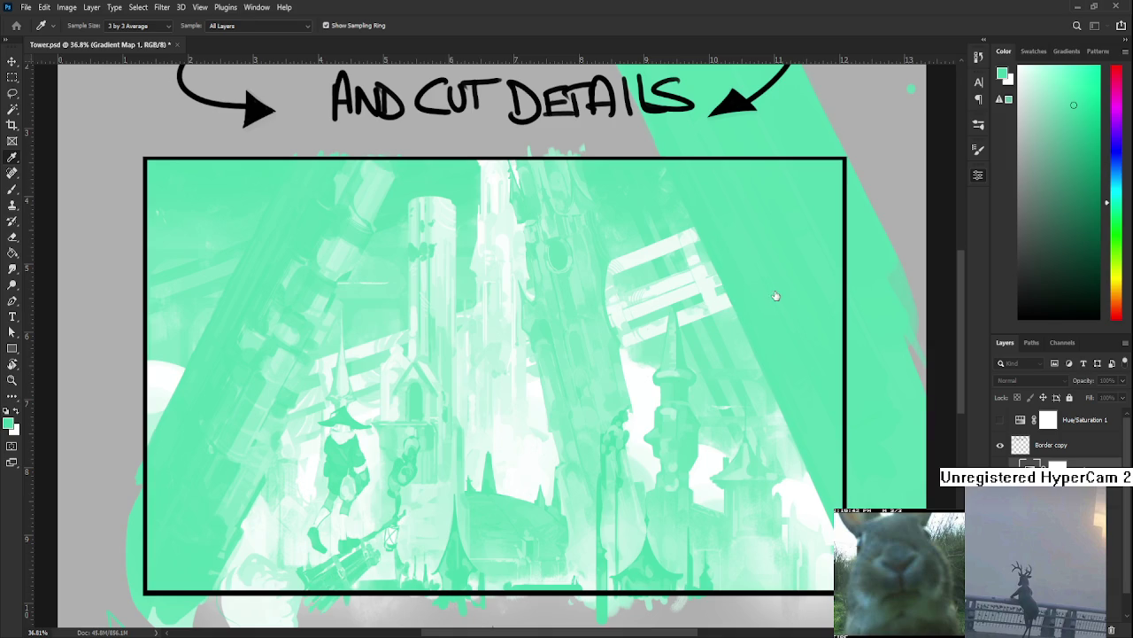
# Cycle Gradient Map 1 through pink-orange, yellow-red and pink-blue presets, settling on red-orange with blue-violet.
pyautogui.hotkey('ctrl', ',')
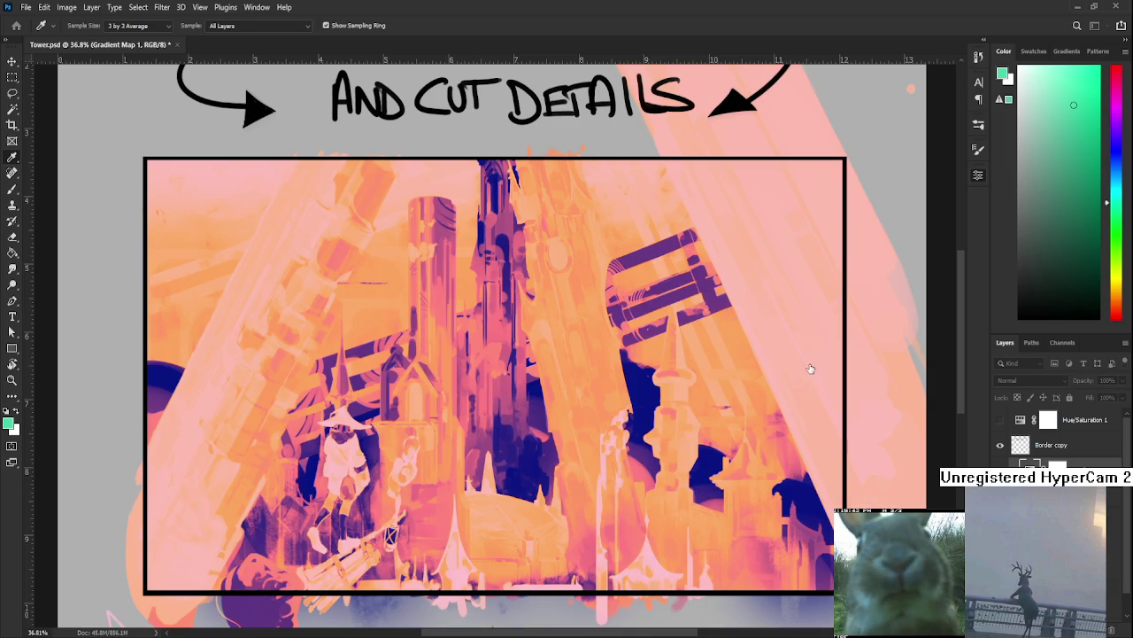
pyautogui.hotkey('ctrl', ',')
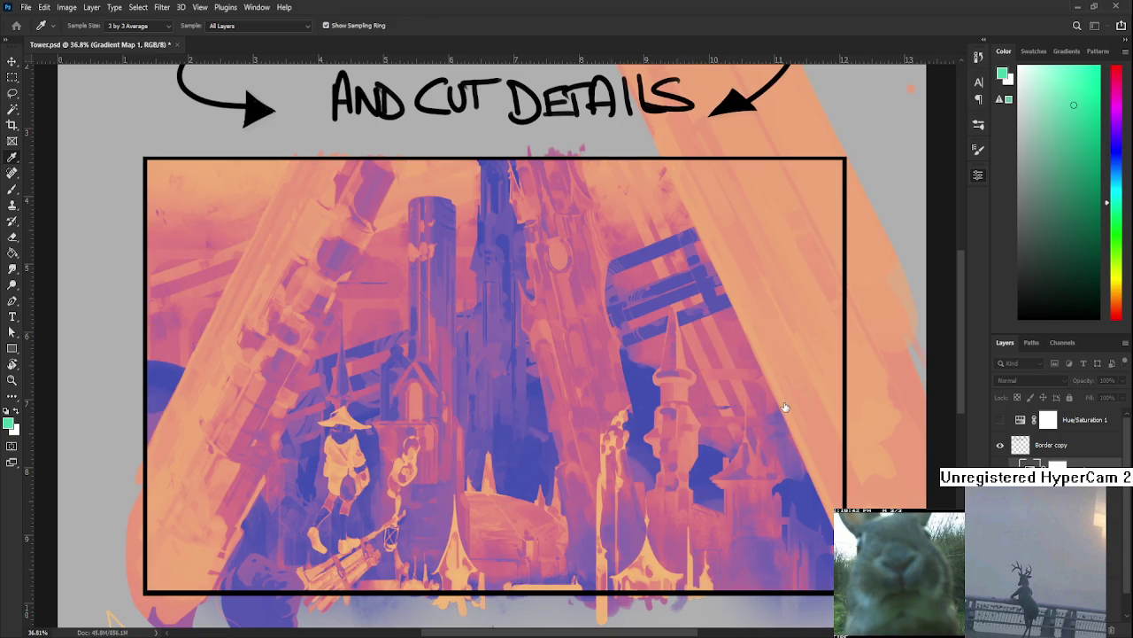
pyautogui.hotkey('ctrl', ',')
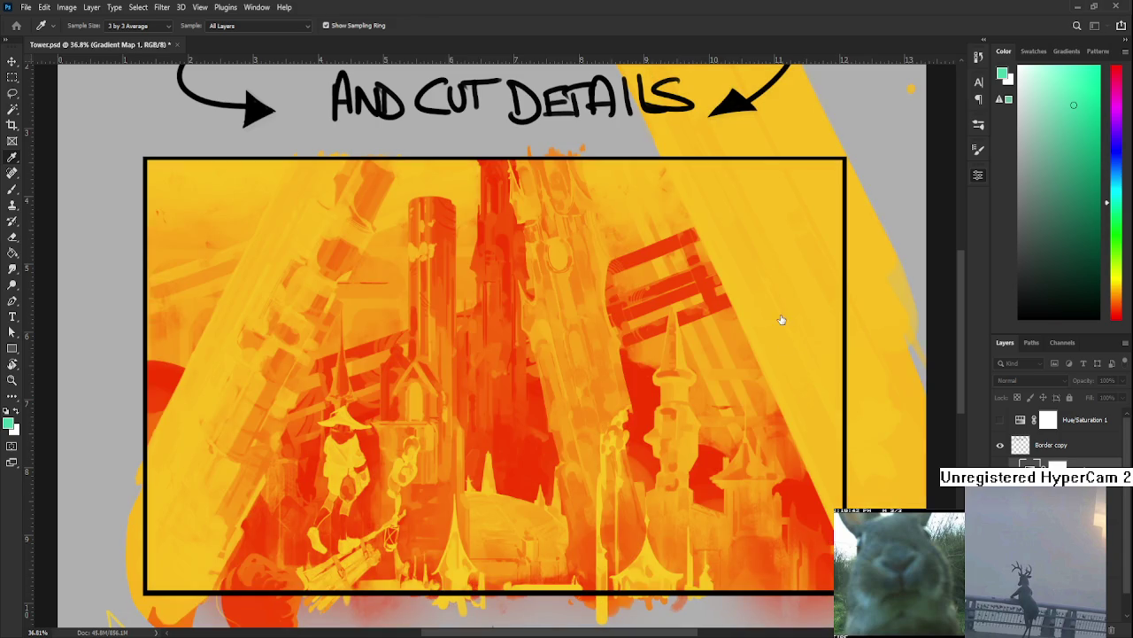
pyautogui.hotkey('ctrl', ',')
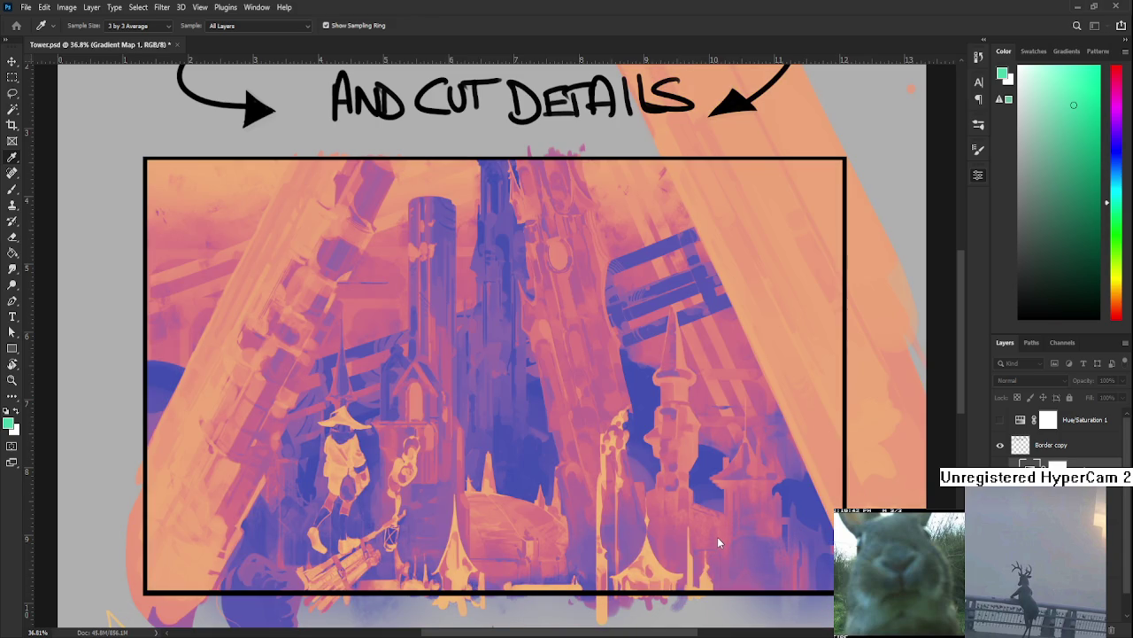
pyautogui.hotkey('ctrl', ',')
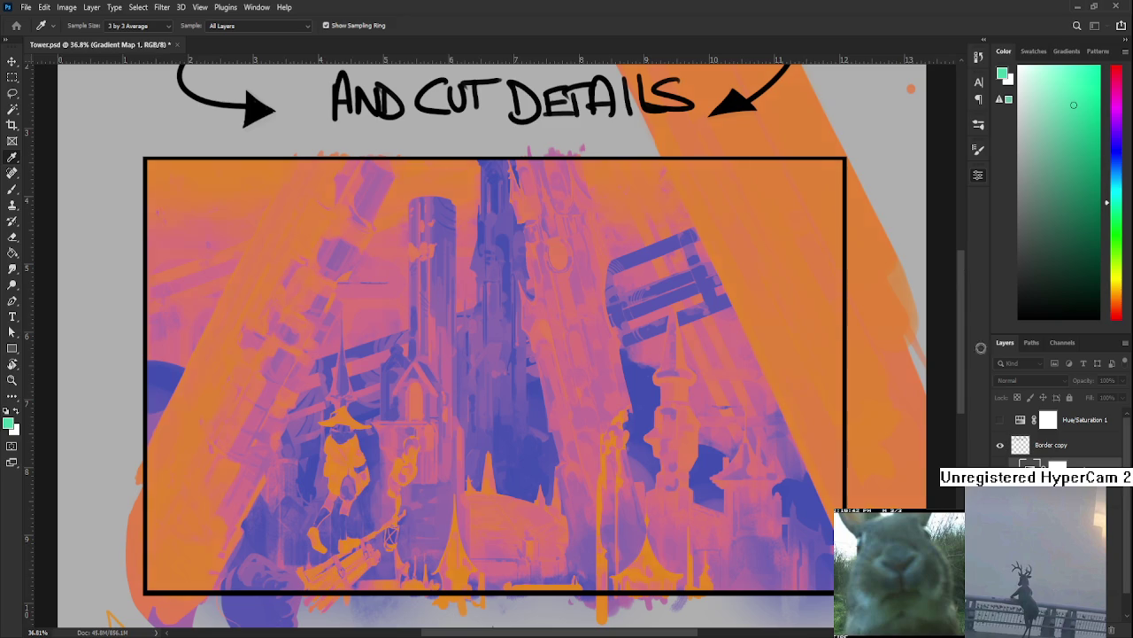
pyautogui.hotkey('ctrl', ',')
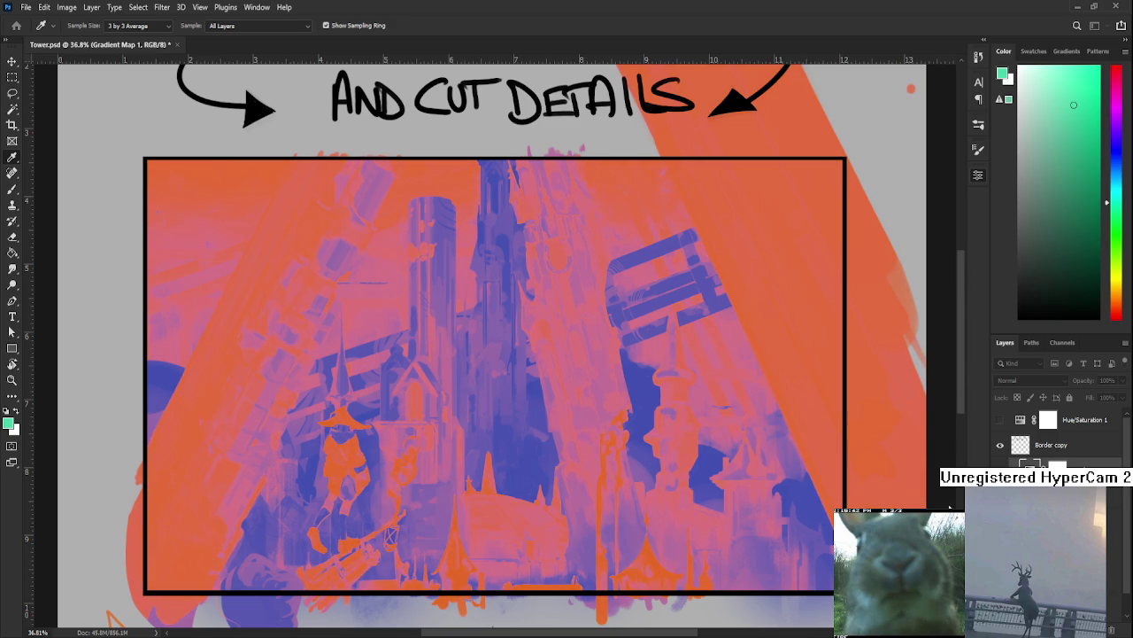
pyautogui.hotkey('ctrl', ',')
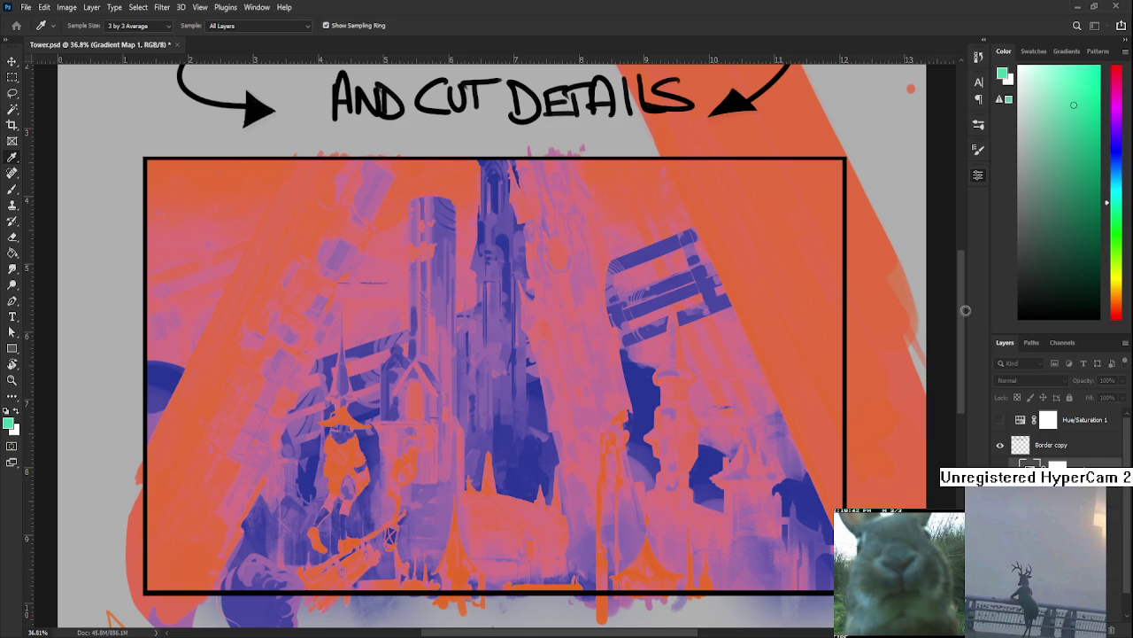
pyautogui.hotkey('ctrl', ',')
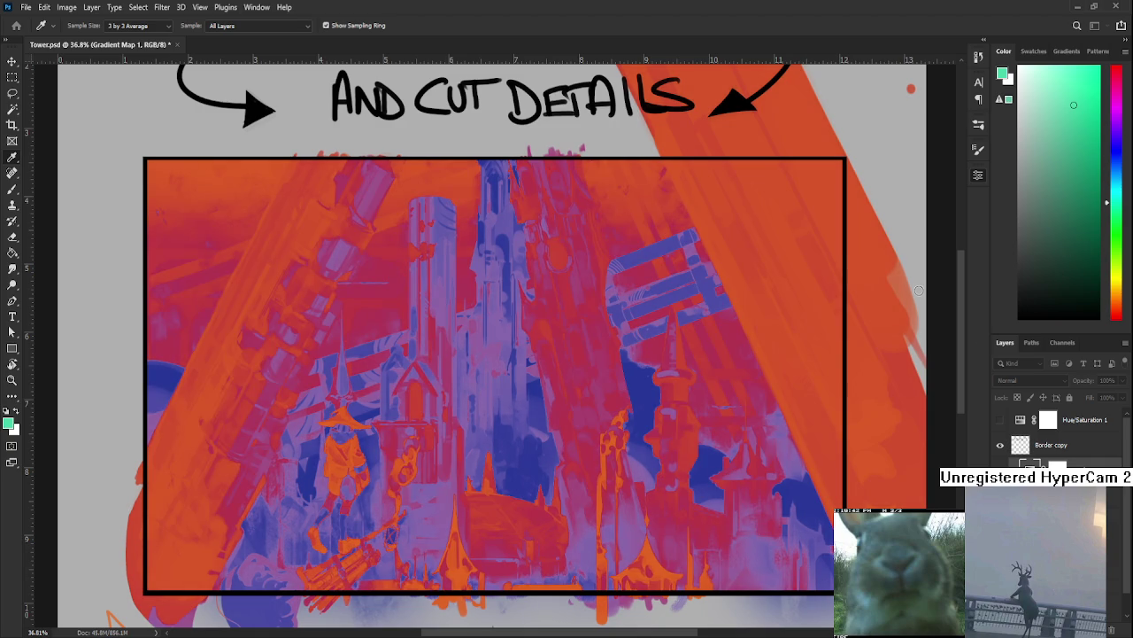
pyautogui.hotkey('ctrl', ',')
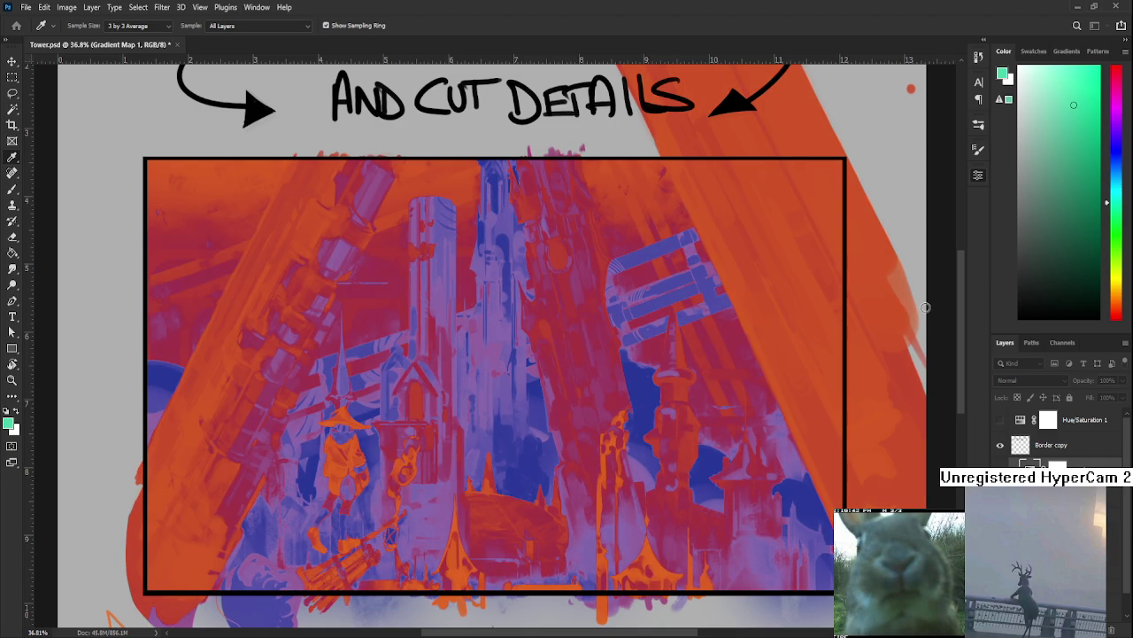
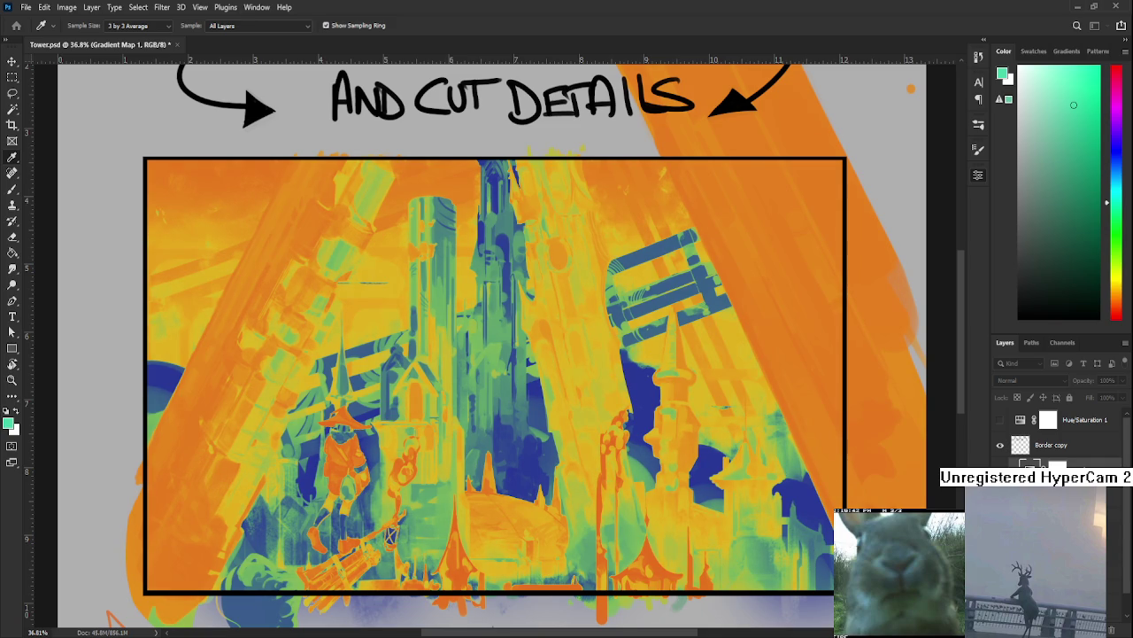
# Undo back through earlier orange colour versions, then redo to restore the brighter yellow gradient version.
pyautogui.hotkey('ctrl', 'z')
pyautogui.hotkey('ctrl', 'z')
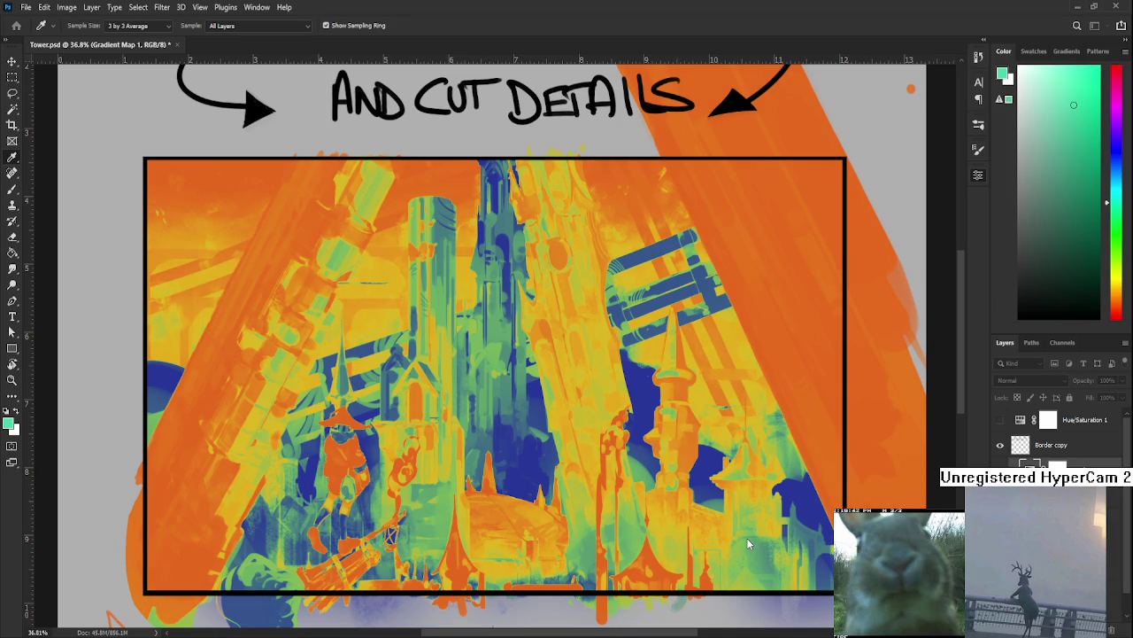
pyautogui.hotkey('ctrl', 'z')
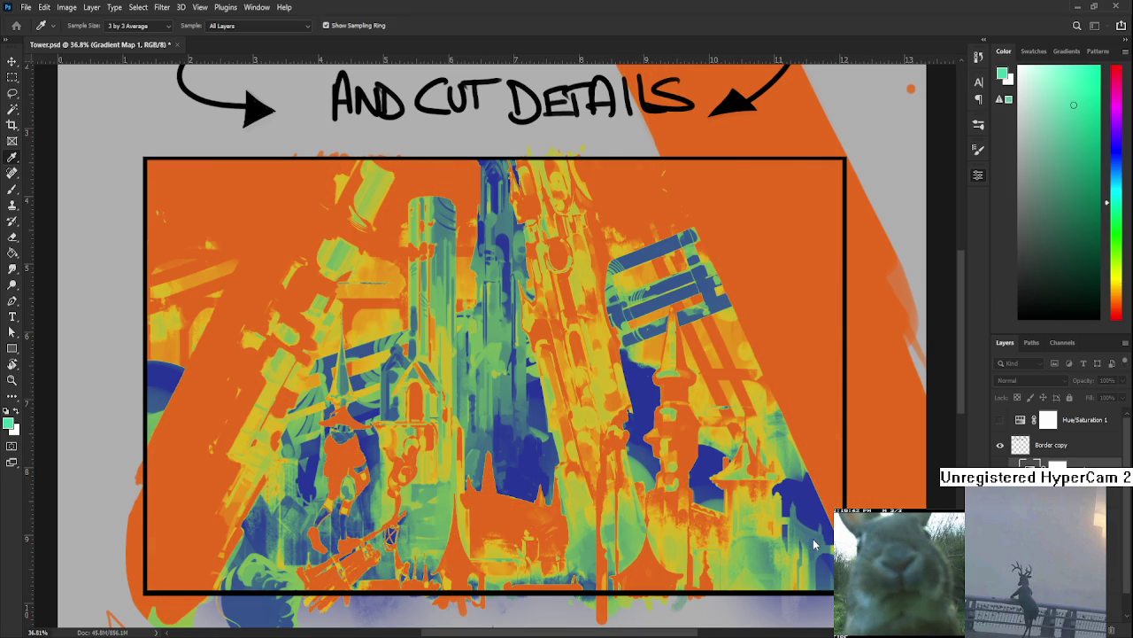
pyautogui.hotkey('ctrl', 'z')
pyautogui.hotkey('ctrl', 'shift', 'z')
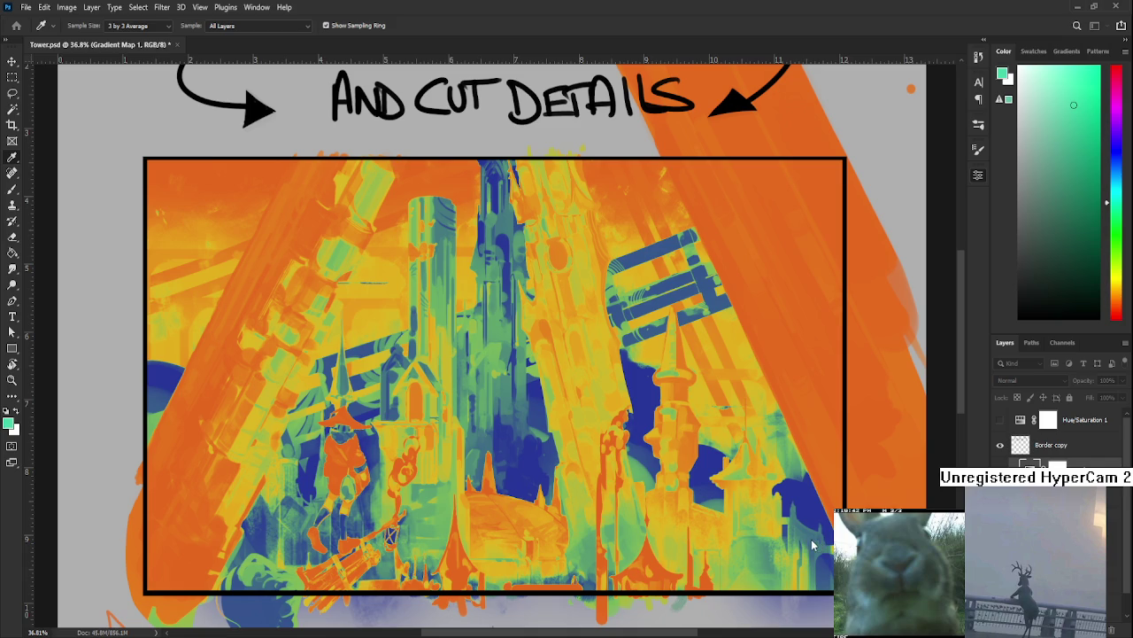
pyautogui.hotkey('ctrl', 'shift', 'z')
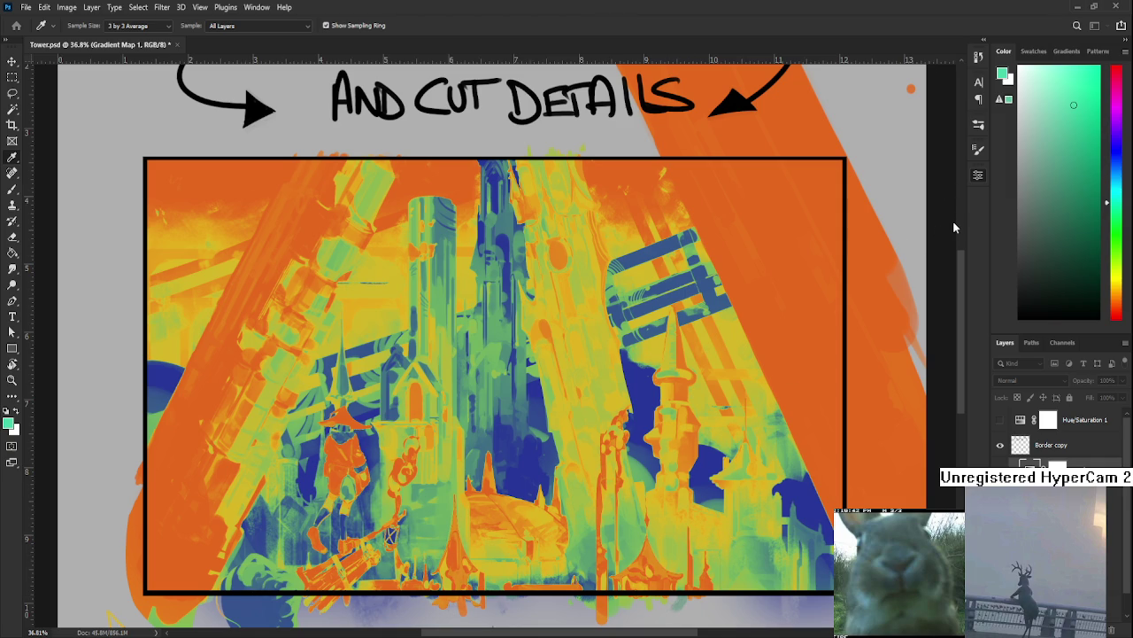
# Cycle Gradient Map 1's blend modes toward Linear Dodge (Add), ending on Overlay for paler orange, green and white tones.
pyautogui.press('e')
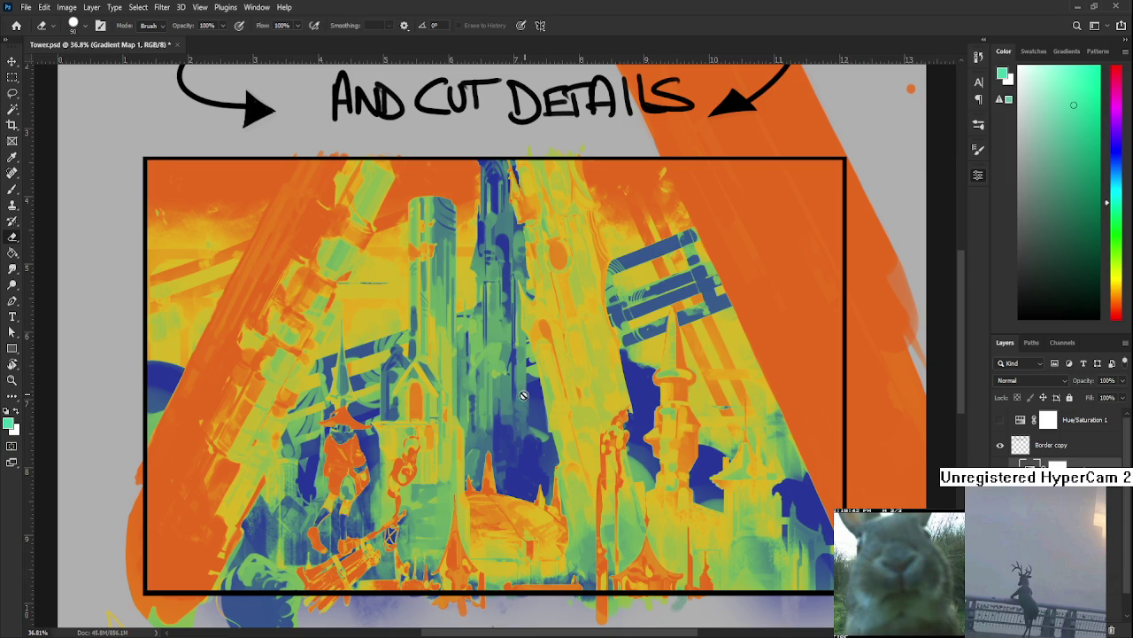
pyautogui.scroll(-1, 438, 503)
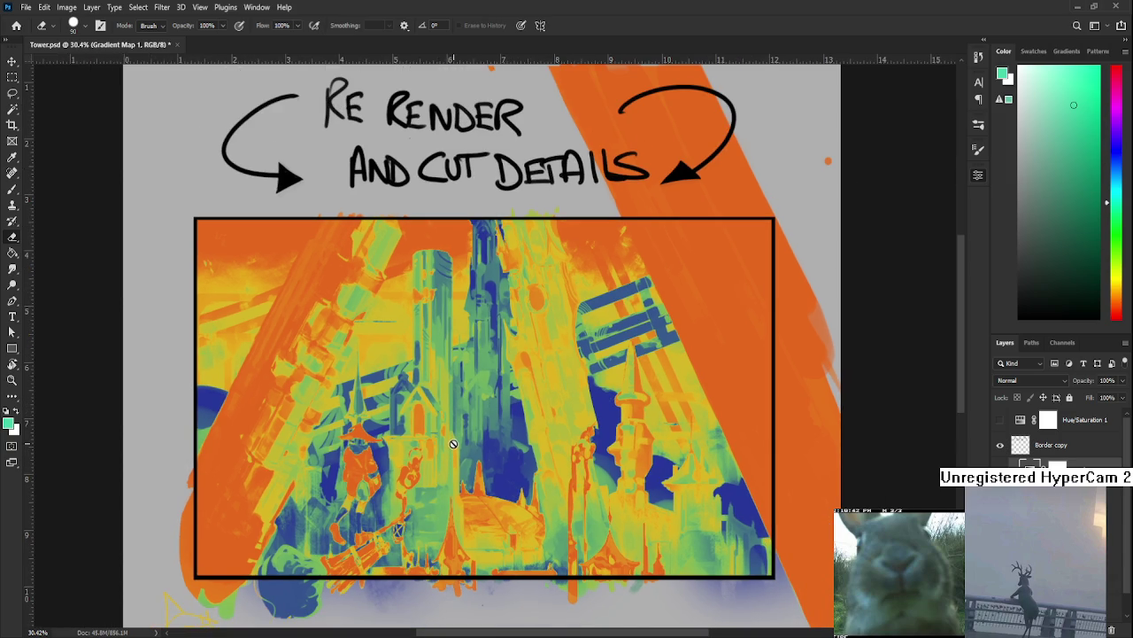
pyautogui.scroll(1, 452, 443)
pyautogui.scroll(1, 451, 447)
pyautogui.scroll(-1, 450, 456)
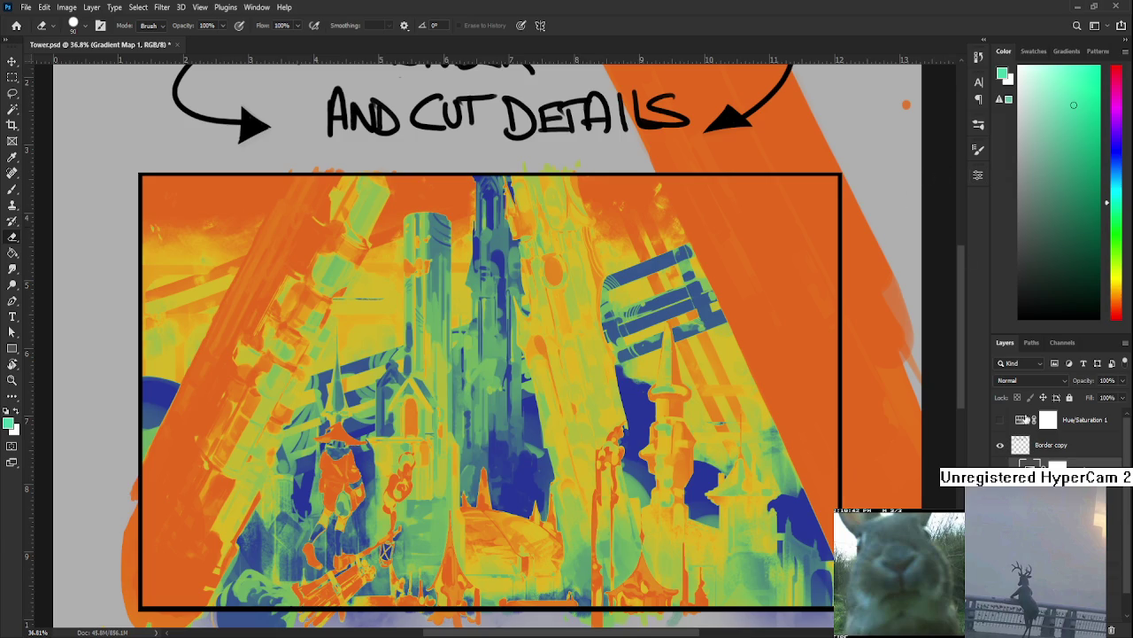
pyautogui.scroll(-3, 1021, 379)
pyautogui.scroll(-3, 1021, 379)
pyautogui.scroll(-3, 1021, 379)
pyautogui.scroll(-2, 1021, 379)
pyautogui.scroll(-2, 1021, 380)
pyautogui.scroll(-2, 1021, 380)
pyautogui.scroll(-1, 1021, 380)
pyautogui.scroll(-1, 1021, 380)
pyautogui.scroll(3, 1021, 380)
pyautogui.scroll(2, 1021, 380)
pyautogui.scroll(4, 1021, 380)
# Step Gradient Map 1 through Darker Color, Soft Light and Hard Mix, settling on Vivid Light.
pyautogui.press('Up')
pyautogui.press('Up')
pyautogui.press('Up')
pyautogui.press('Down')
pyautogui.press('Down')
pyautogui.press('Down')
pyautogui.press('Down')
pyautogui.press('Down')
pyautogui.press('Down')
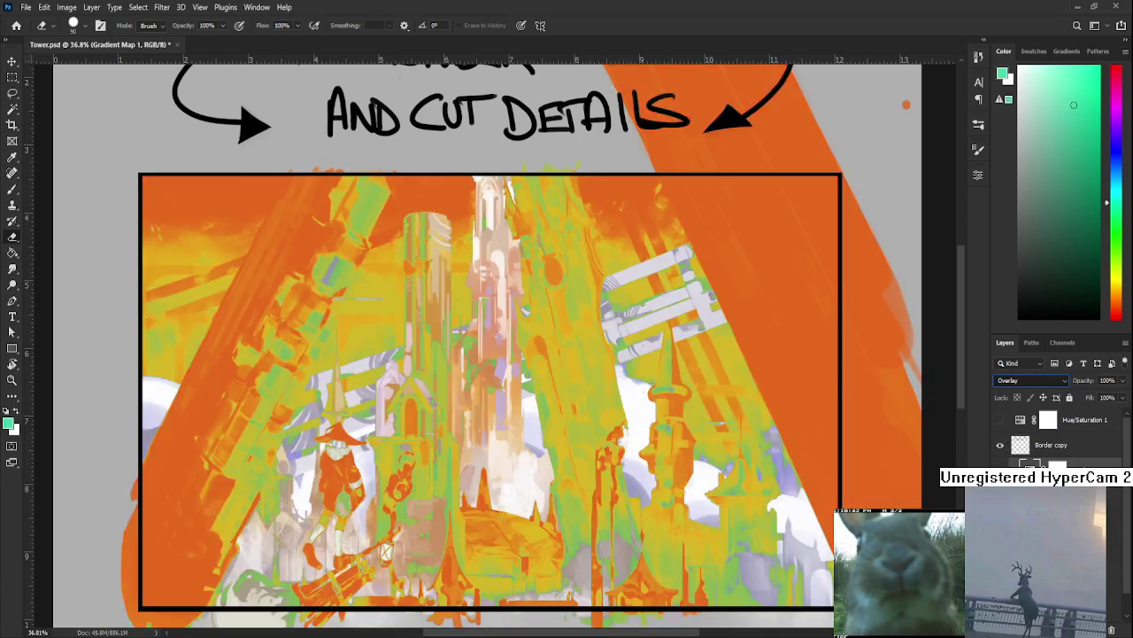
pyautogui.press('Down')
pyautogui.press('Down')
pyautogui.press('Down')
pyautogui.press('Down')
pyautogui.press('Down')
pyautogui.press('Up')
pyautogui.press('Down')
pyautogui.press('Down')
pyautogui.press('Down')
pyautogui.press('Up')
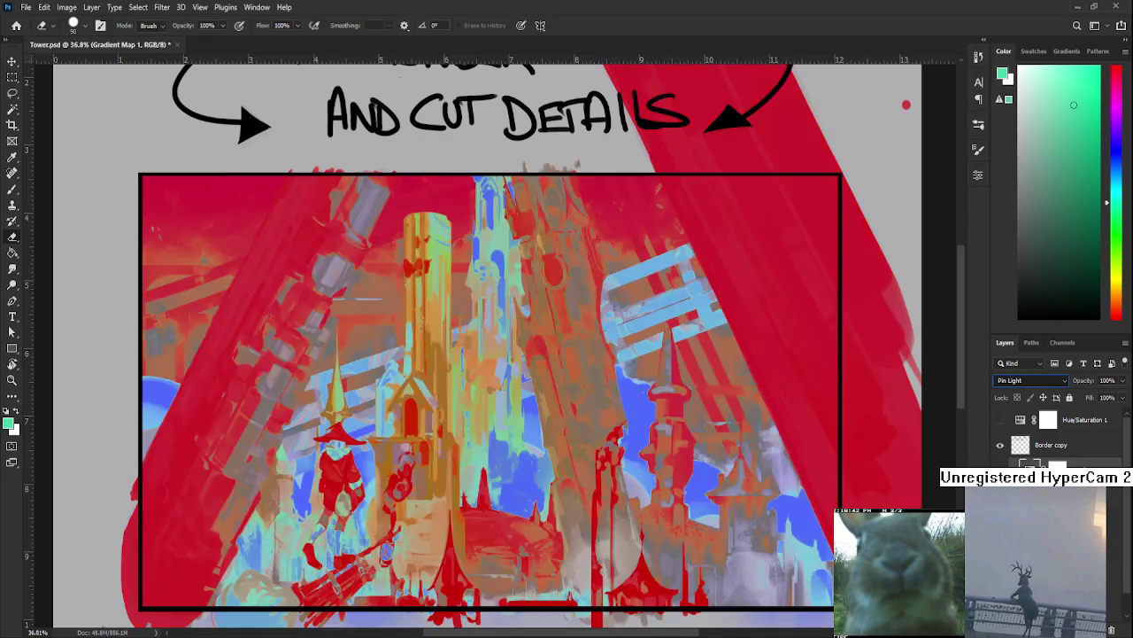
pyautogui.press('Up')
pyautogui.press('Up')
# Set the layer opacity to 10%, raise it to 32%, then toggle the layer off to compare.
pyautogui.click(1111, 380)
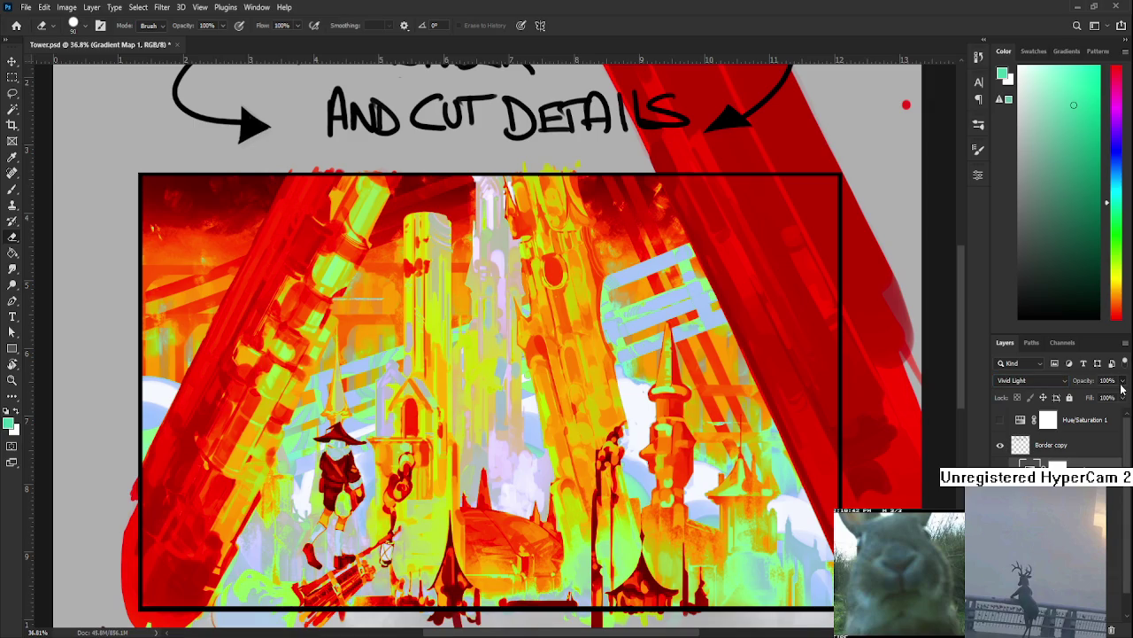
pyautogui.write('10')
pyautogui.press('Return')
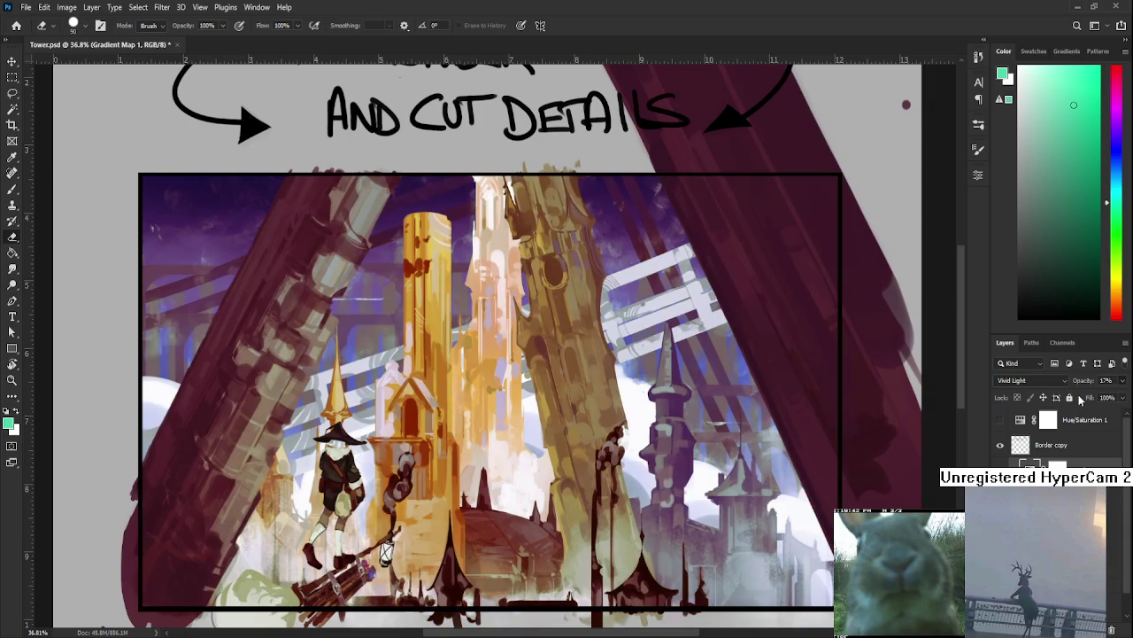
pyautogui.moveTo(1084, 394); pyautogui.dragTo(1098, 394)
pyautogui.keyDown('alt'); pyautogui.scroll(-2, 535, 446); pyautogui.keyUp('alt')
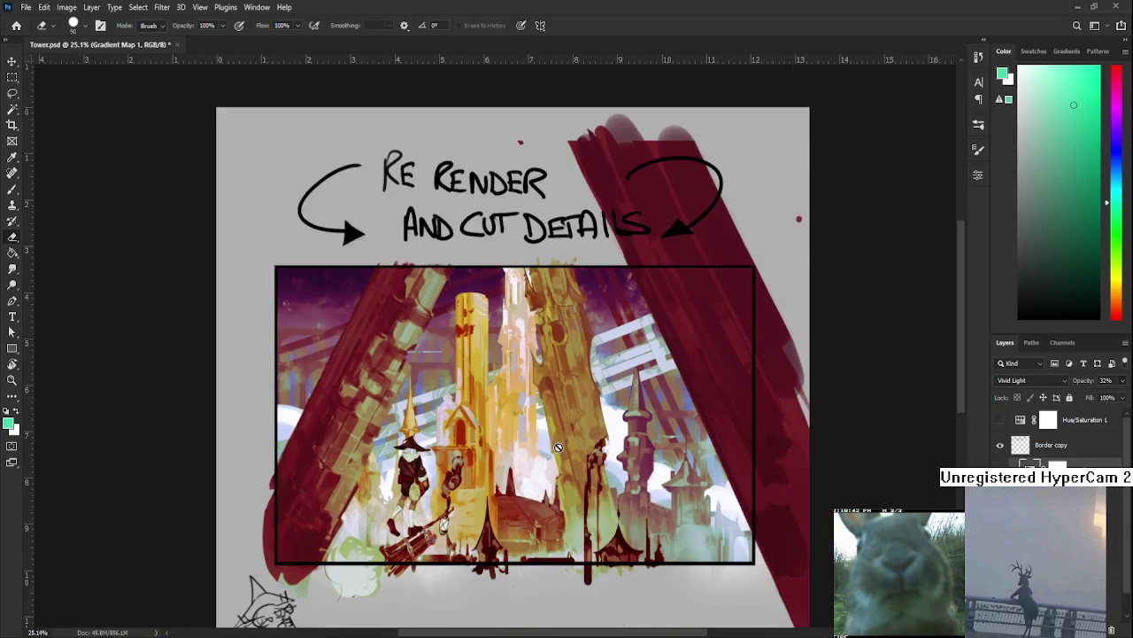
pyautogui.keyDown('alt'); pyautogui.scroll(1, 535, 445); pyautogui.keyUp('alt')
pyautogui.keyDown('alt'); pyautogui.scroll(1, 535, 445); pyautogui.keyUp('alt')
pyautogui.keyDown('alt'); pyautogui.scroll(1, 560, 391); pyautogui.keyUp('alt')
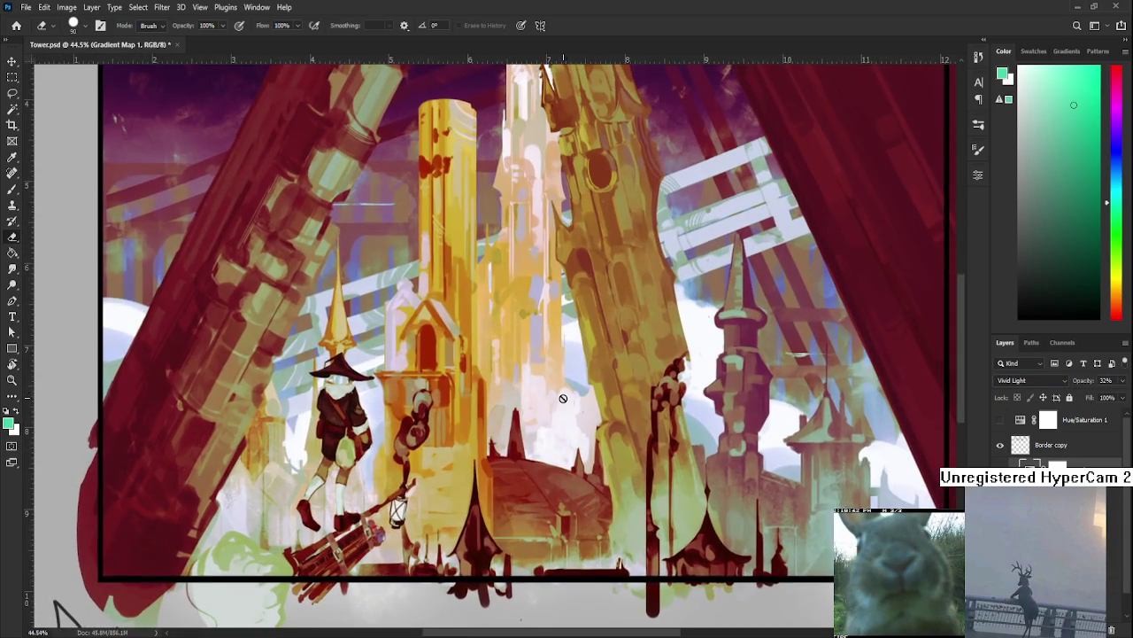
pyautogui.keyDown('alt'); pyautogui.scroll(-2, 559, 403); pyautogui.keyUp('alt')
pyautogui.keyDown('alt'); pyautogui.scroll(-1, 560, 403); pyautogui.keyUp('alt')
pyautogui.hotkey('ctrl', ',')
pyautogui.hotkey('ctrl', ',')
pyautogui.hotkey('ctrl', ',')
pyautogui.hotkey('ctrl', ',')
pyautogui.hotkey('ctrl', ',')
pyautogui.hotkey('ctrl', ',')
pyautogui.hotkey('ctrl', ',')
pyautogui.hotkey('ctrl', ',')
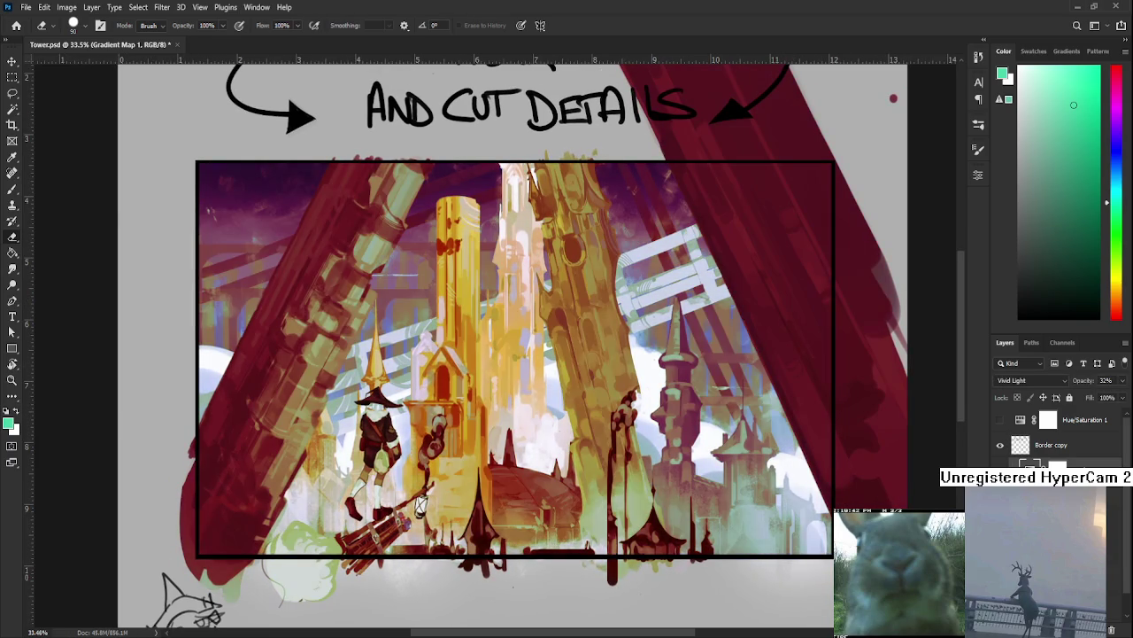
# Try Linear Burn, Screen, Overlay, Difference, Divide, Luminosity and Color blending, settling on Saturation with opacity adjusted.
pyautogui.click(1066, 381)
pyautogui.scroll(7, 1066, 381)
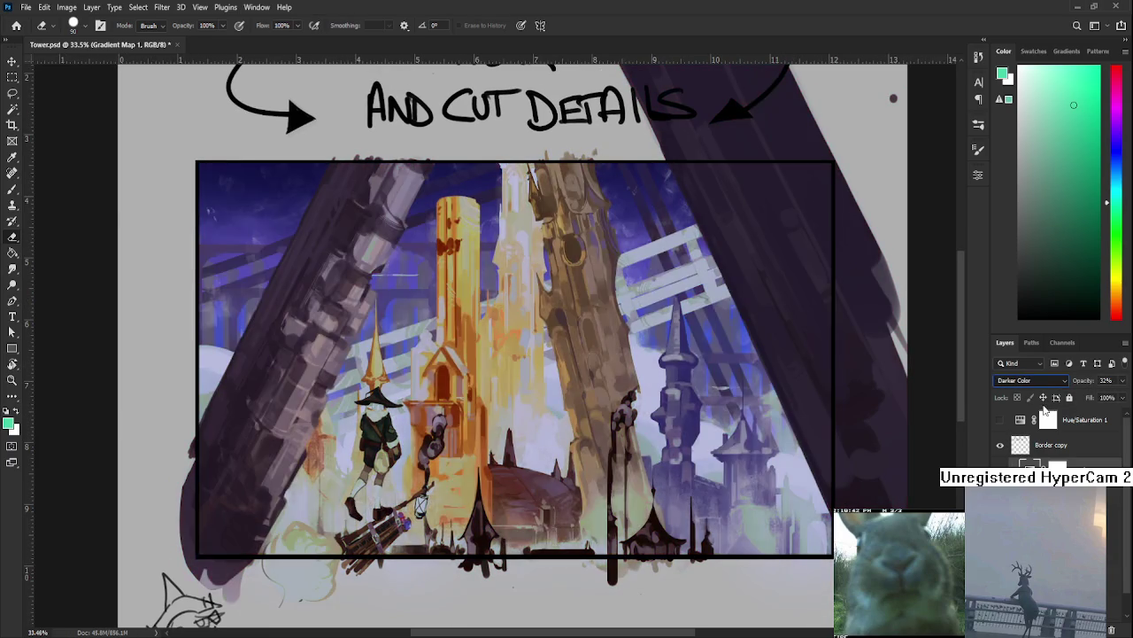
pyautogui.scroll(3, 1066, 381)
pyautogui.press('Down')
pyautogui.press('Down')
pyautogui.press('Down')
pyautogui.press('Down')
pyautogui.press('Down')
pyautogui.press('Down')
pyautogui.press('Down')
pyautogui.press('Down')
pyautogui.press('Down')
pyautogui.press('Down')
pyautogui.press('Down')
pyautogui.press('Down')
pyautogui.press('Down')
pyautogui.press('Down')
pyautogui.press('Up')
pyautogui.press('Up')
pyautogui.press('Up')
pyautogui.press('Up')
pyautogui.press('Up')
pyautogui.press('Up')
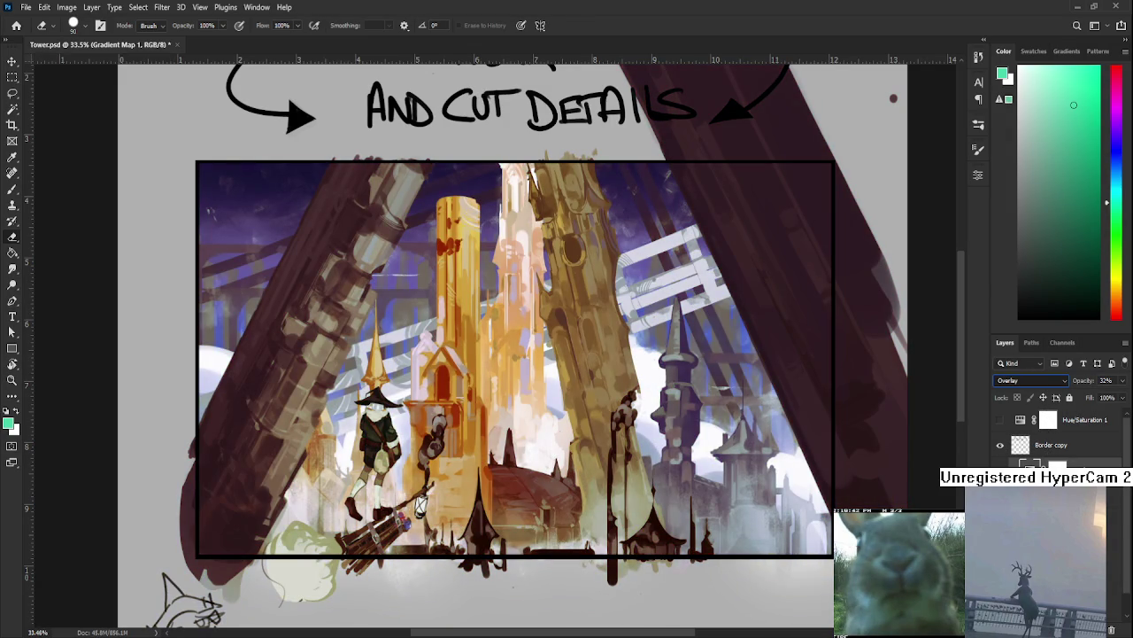
pyautogui.press('Down')
pyautogui.press('Down')
pyautogui.press('Down')
pyautogui.press('Down')
pyautogui.press('Down')
pyautogui.press('Down')
pyautogui.press('Down')
pyautogui.press('Down')
pyautogui.press('Down')
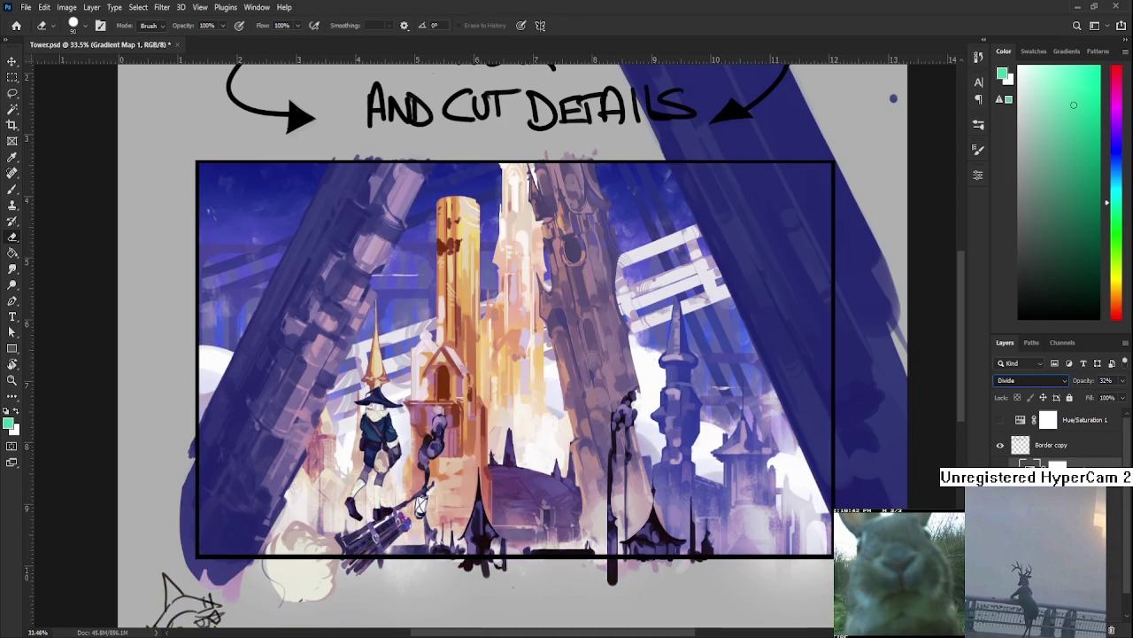
pyautogui.press('Down')
pyautogui.press('Down')
pyautogui.press('Down')
pyautogui.press('Up')
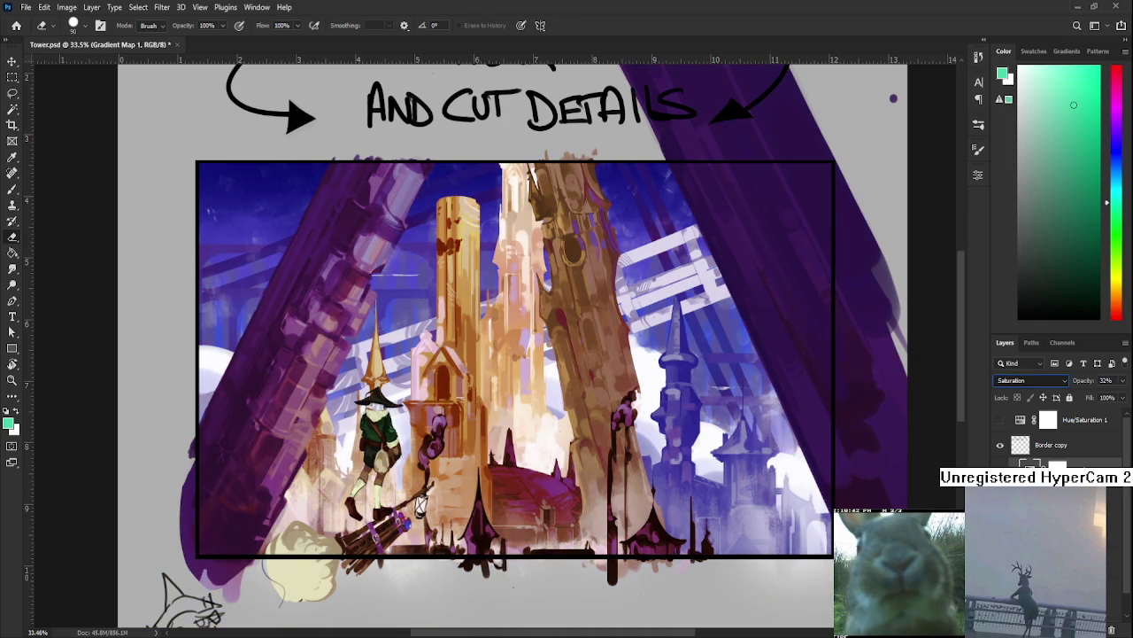
pyautogui.press('Down')
pyautogui.press('Down')
pyautogui.press('Up')
pyautogui.press('Up')
pyautogui.moveTo(1107, 402); pyautogui.dragTo(1087, 400)
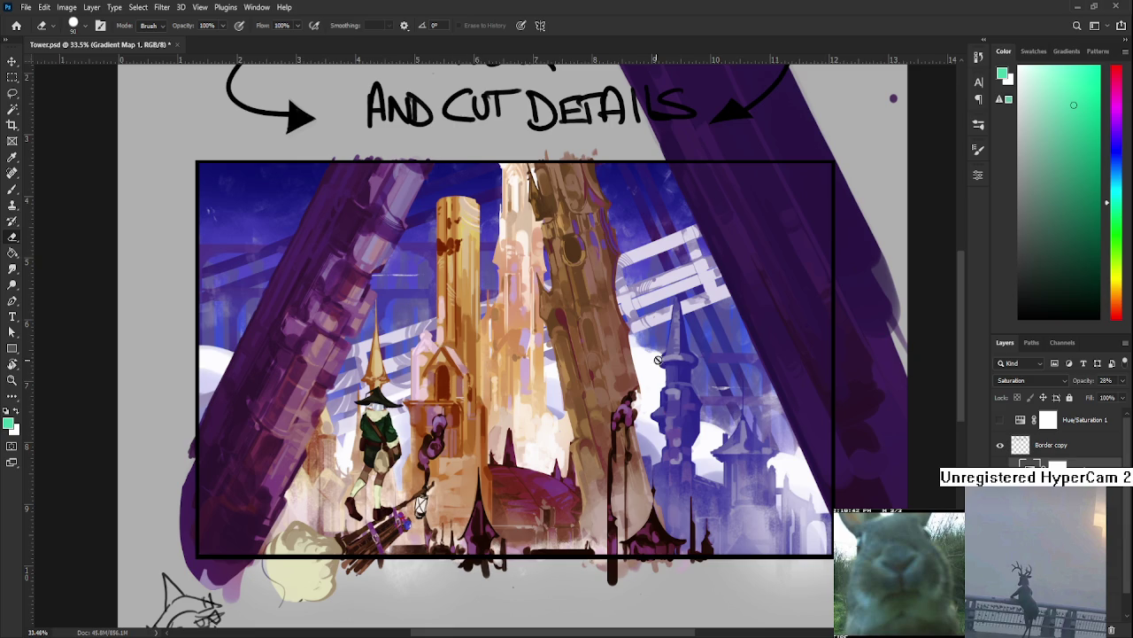
# Scroll and pan the canvas to bring the AND CUT DETAILS note into view.
pyautogui.scroll(1, 688, 410)
pyautogui.scroll(-1, 405, 432)
pyautogui.moveTo(385, 516); pyautogui.dragTo(452, 531)
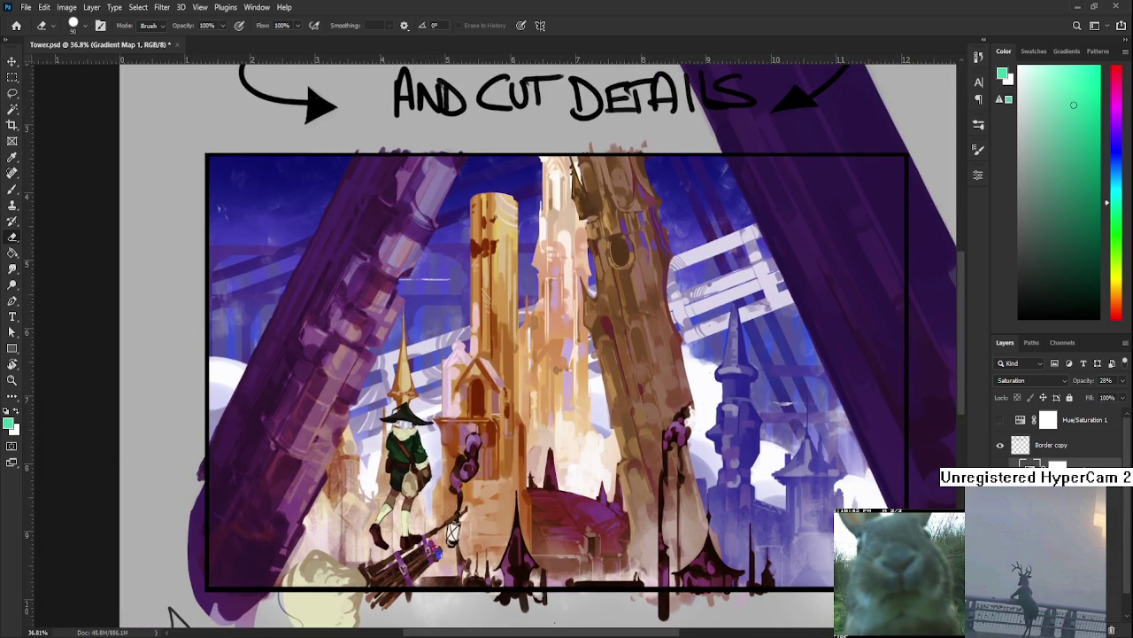
# Target the Hue/Saturation 2 mask, zoom out, and turn on Hue/Saturation 1 to check values in greyscale.
pyautogui.hotkey('alt', ']')
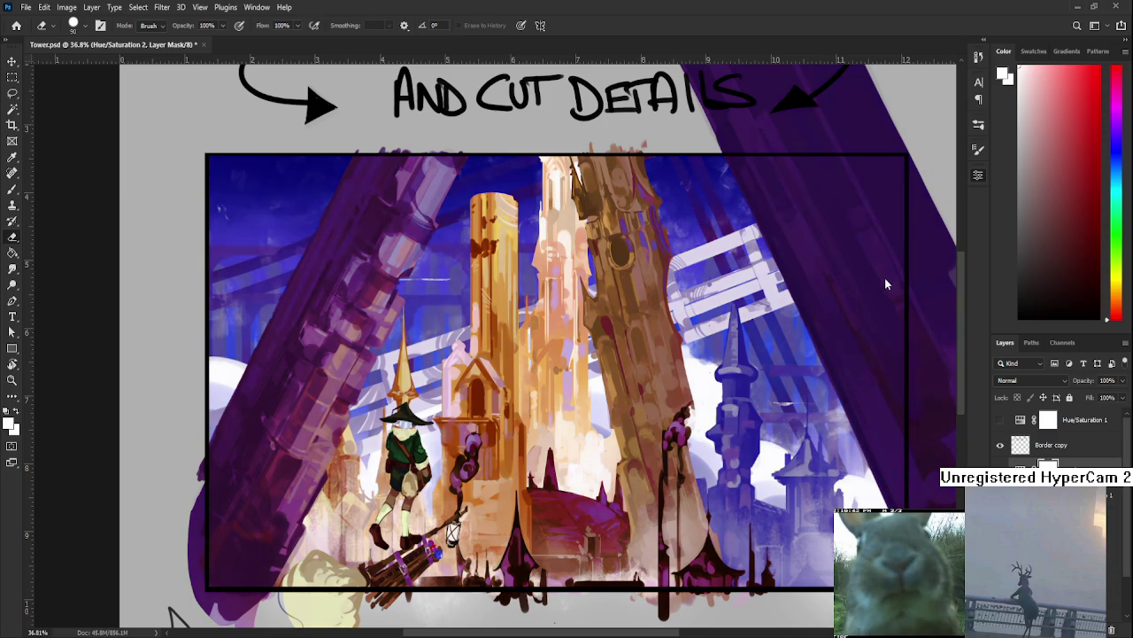
pyautogui.scroll(-1, 867, 289)
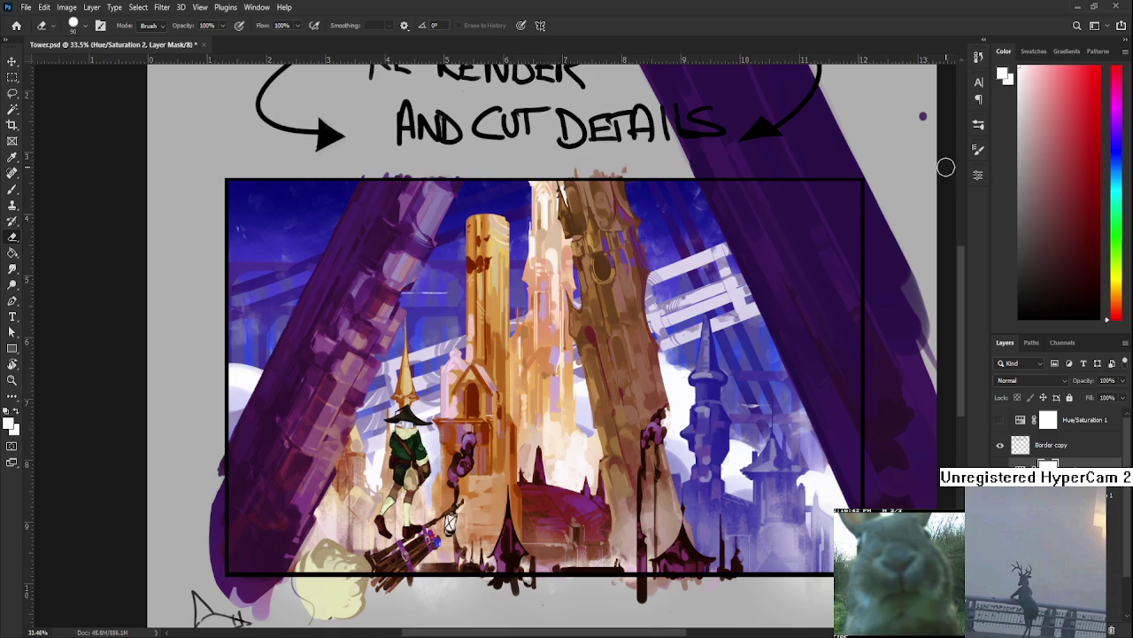
pyautogui.scroll(-1, 512, 394)
pyautogui.scroll(-1, 512, 394)
pyautogui.scroll(1, 512, 394)
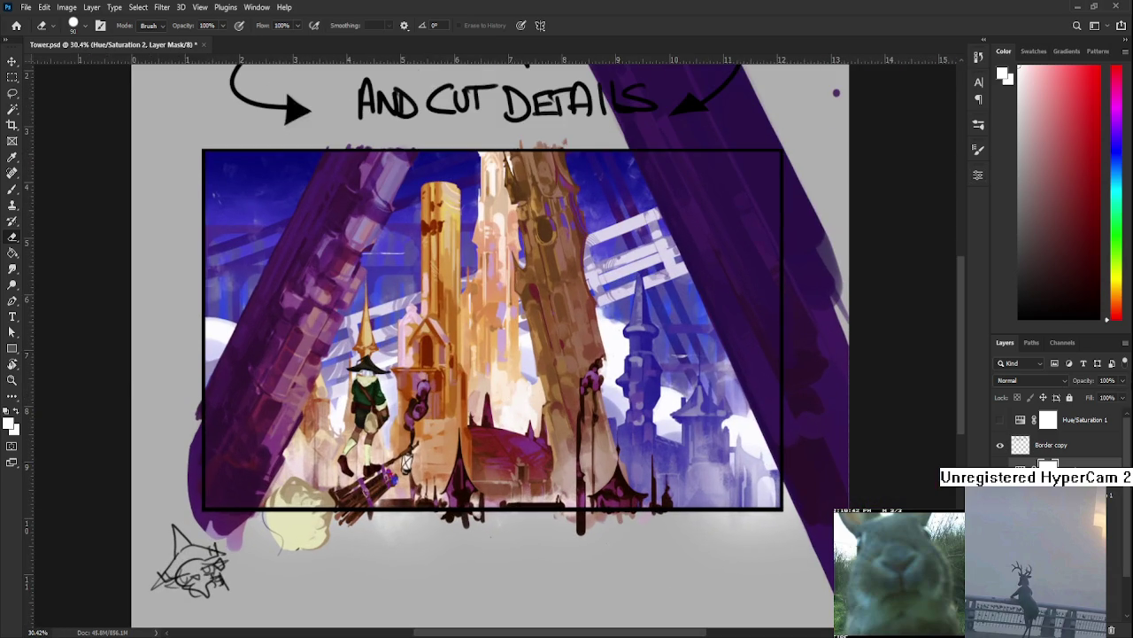
pyautogui.scroll(1, 547, 394)
pyautogui.scroll(2, 547, 394)
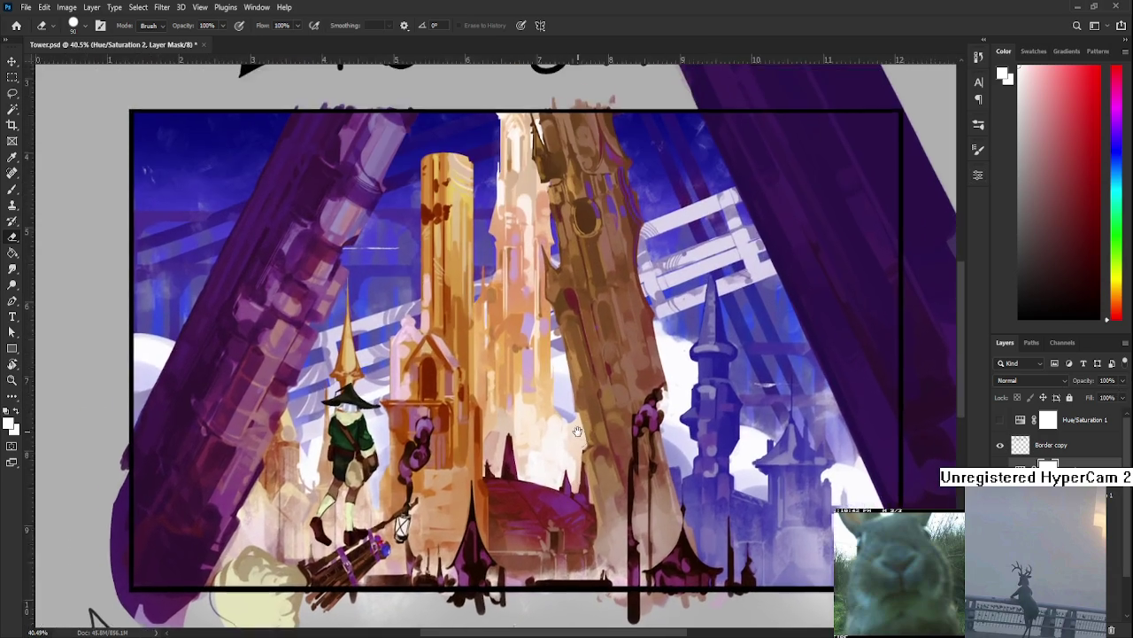
pyautogui.scroll(-4, 548, 395)
pyautogui.click(999, 420)
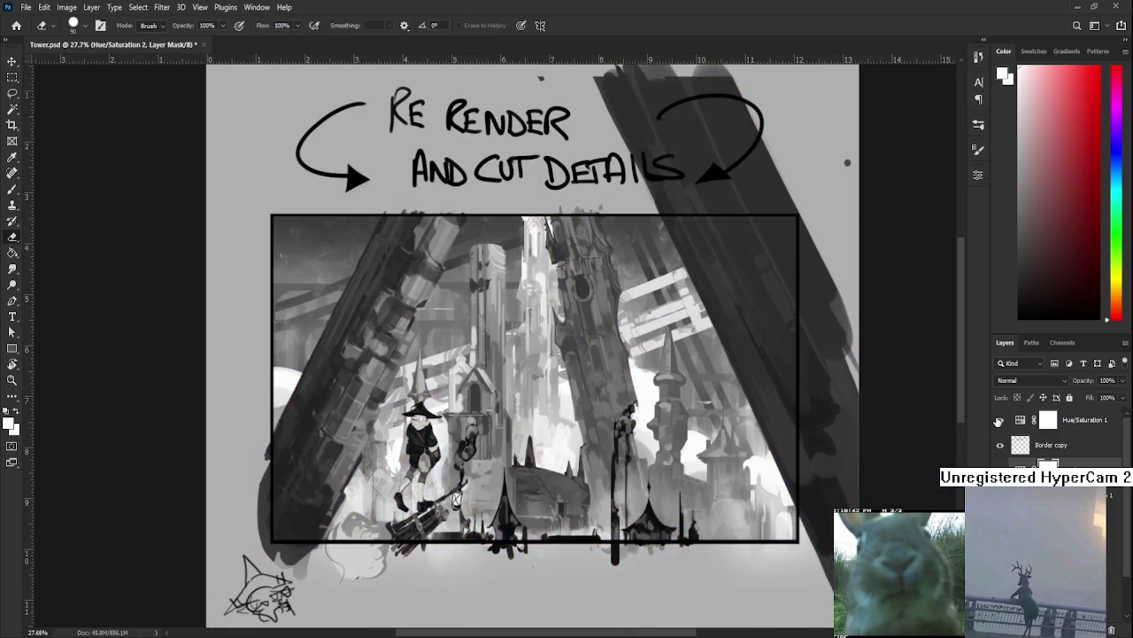
# Hide Hue/Saturation 1 to return the painting to full colour, then pan across it.
pyautogui.click(999, 420)
pyautogui.moveTo(538, 508); pyautogui.dragTo(504, 501)
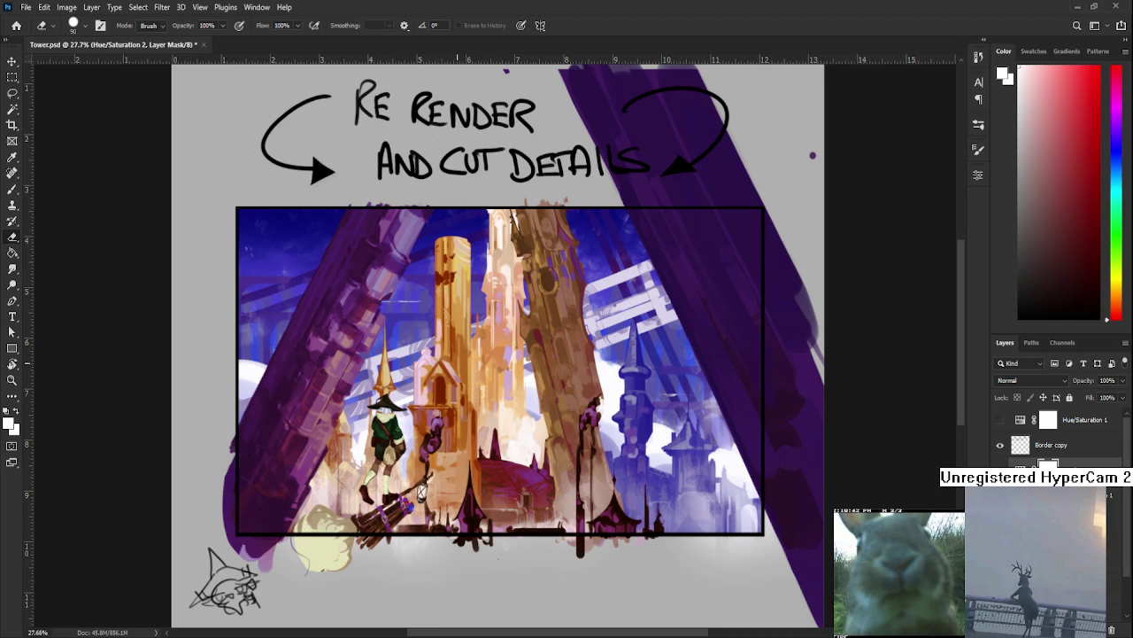
# Select the Hue/Saturation 2 adjustment and undo its muting so the pillars glow vivid violet-magenta.
pyautogui.scroll(3, 456, 365)
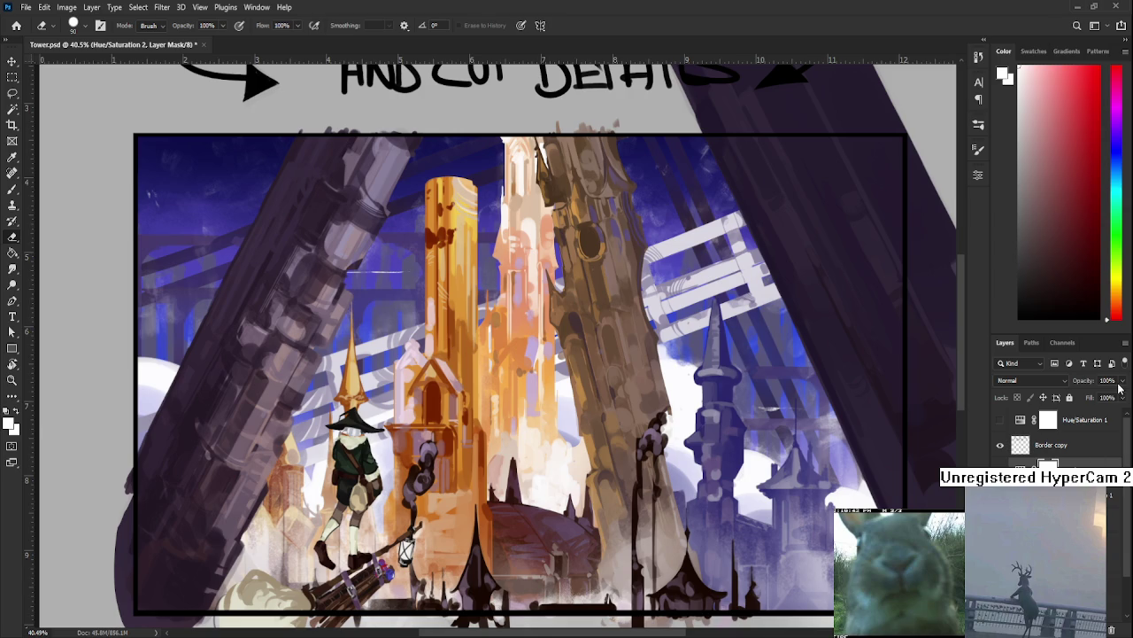
pyautogui.click(1021, 468)
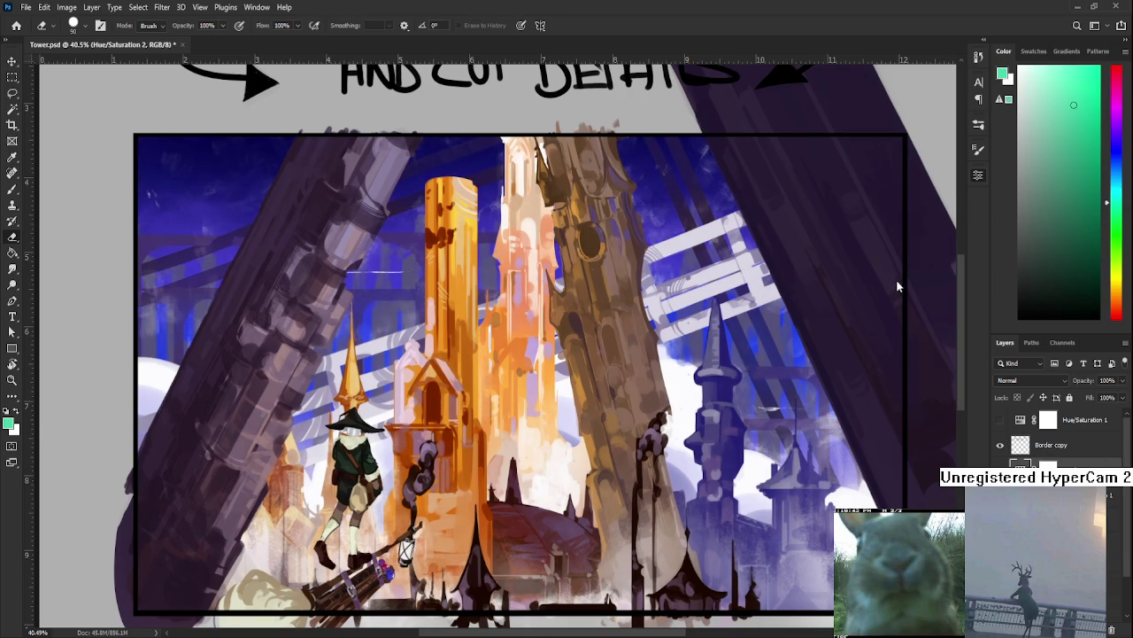
pyautogui.scroll(-3, 912, 175)
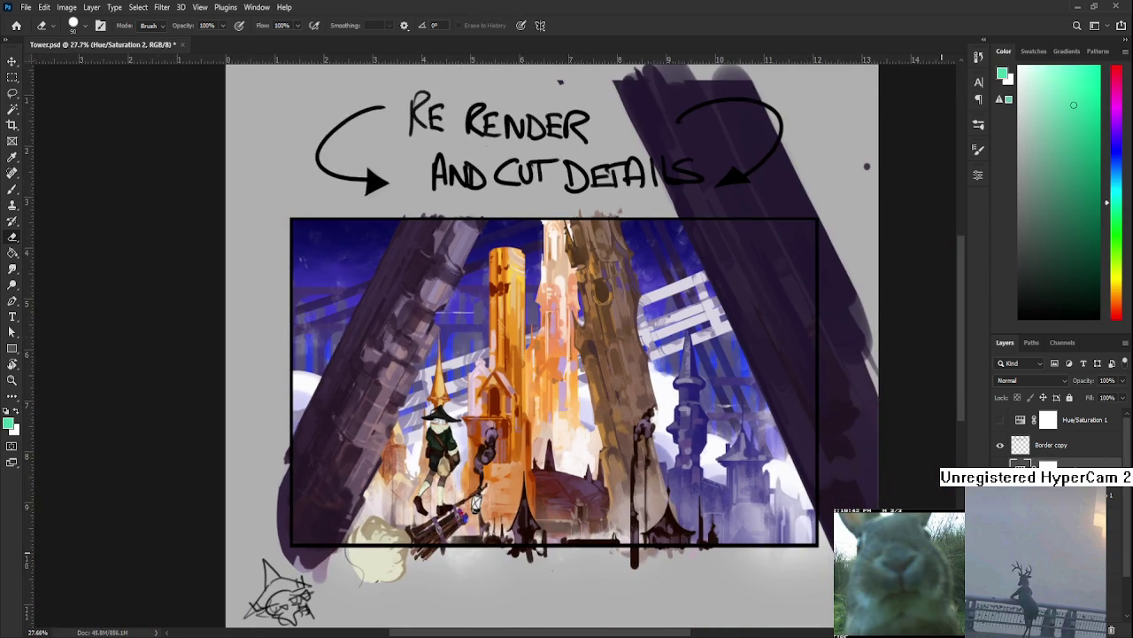
pyautogui.hotkey('ctrl', 'z')
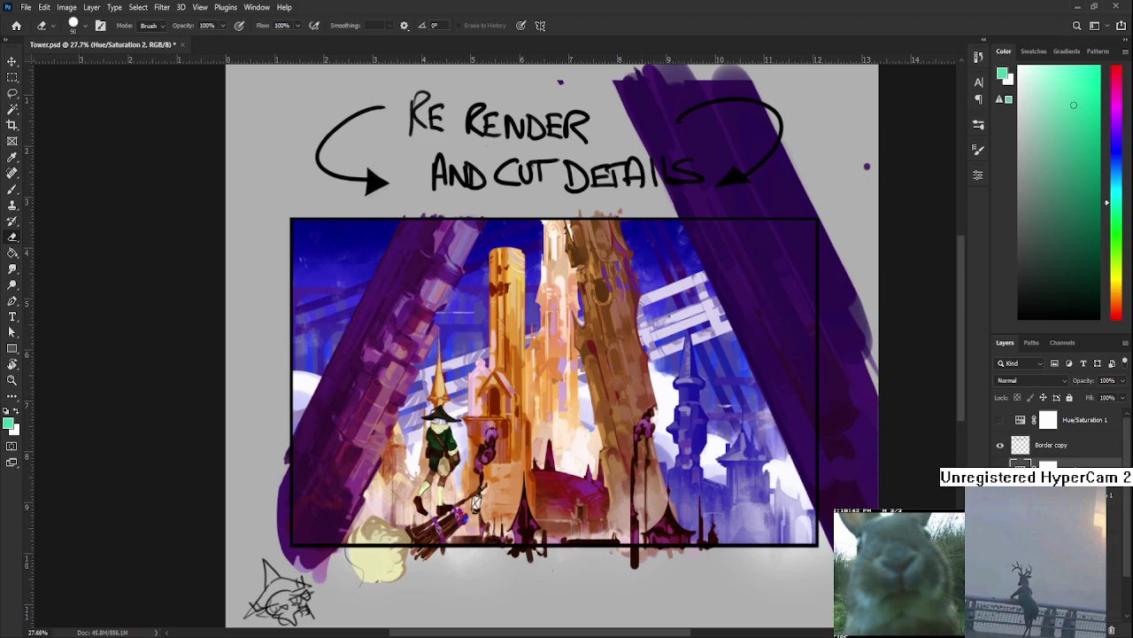
# Move the view to another part of the painting and select the Curves 1 layer mask.
pyautogui.scroll(2, 352, 499)
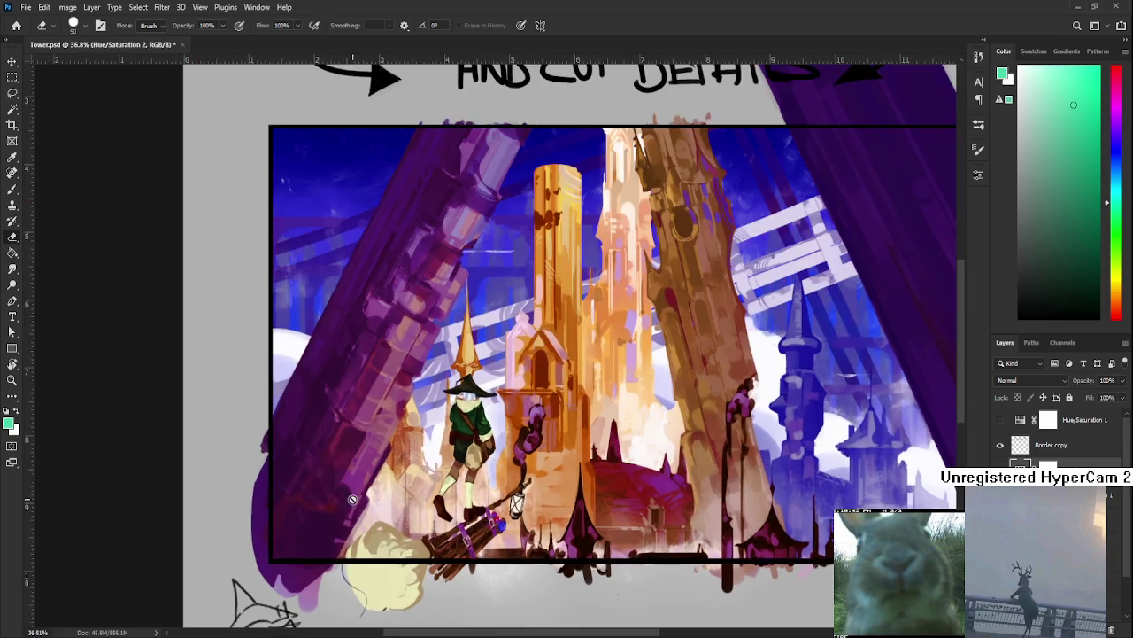
pyautogui.moveTo(454, 500); pyautogui.dragTo(444, 514)
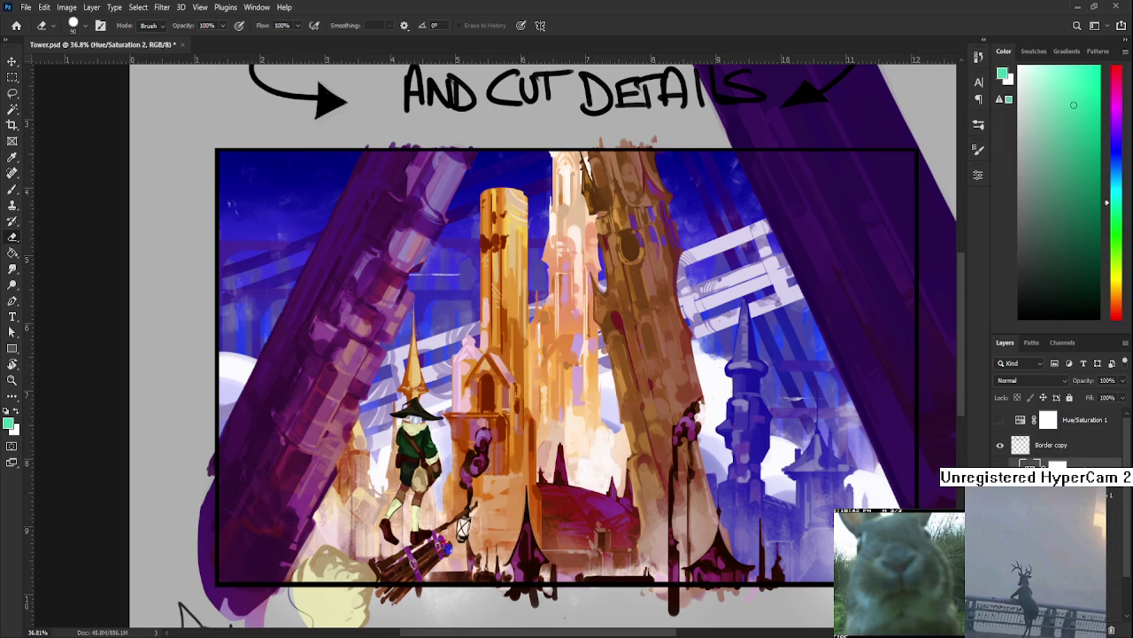
pyautogui.click(1048, 468)
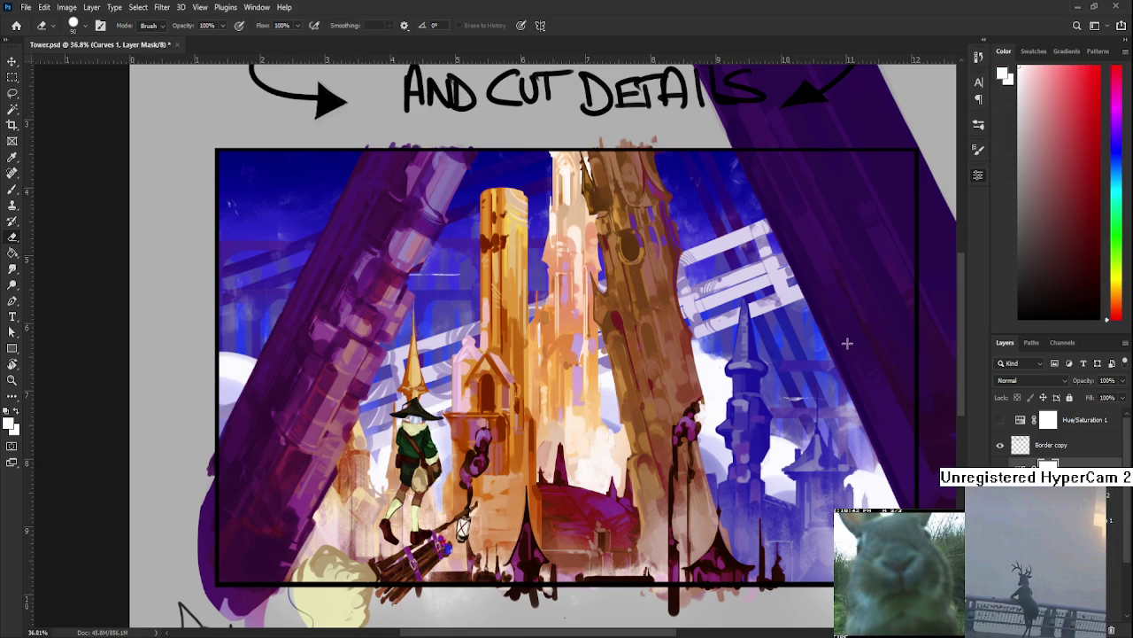
# Invert the Curves 1 mask so its contrast and saturation boost covers the whole painting.
pyautogui.hotkey('ctrl', 'i')
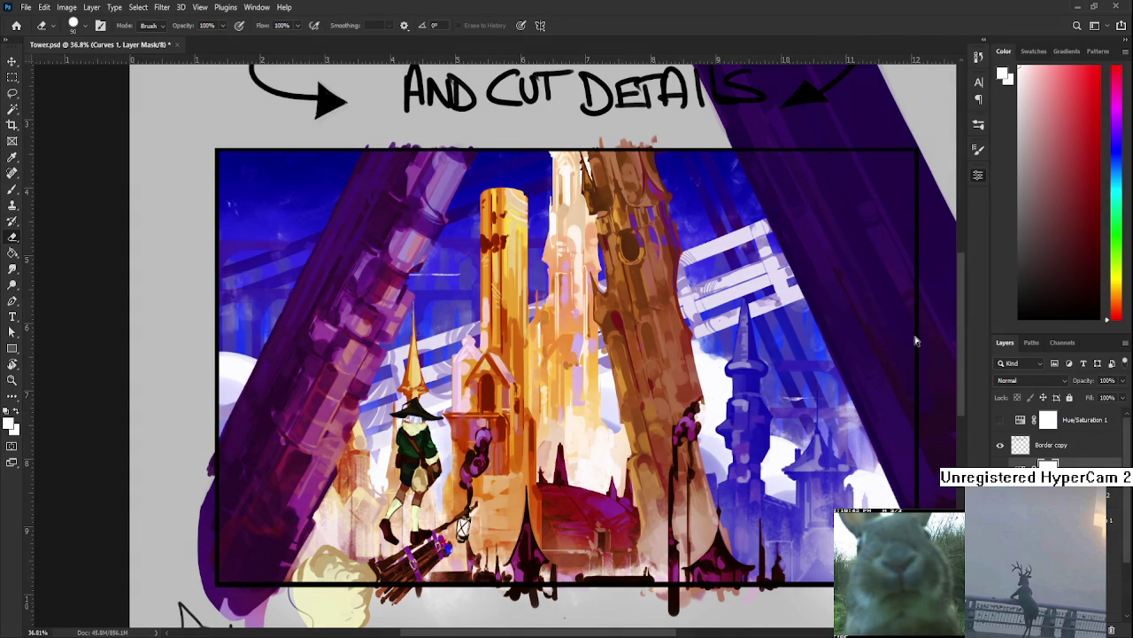
pyautogui.scroll(-1, 682, 345)
pyautogui.scroll(2, 657, 323)
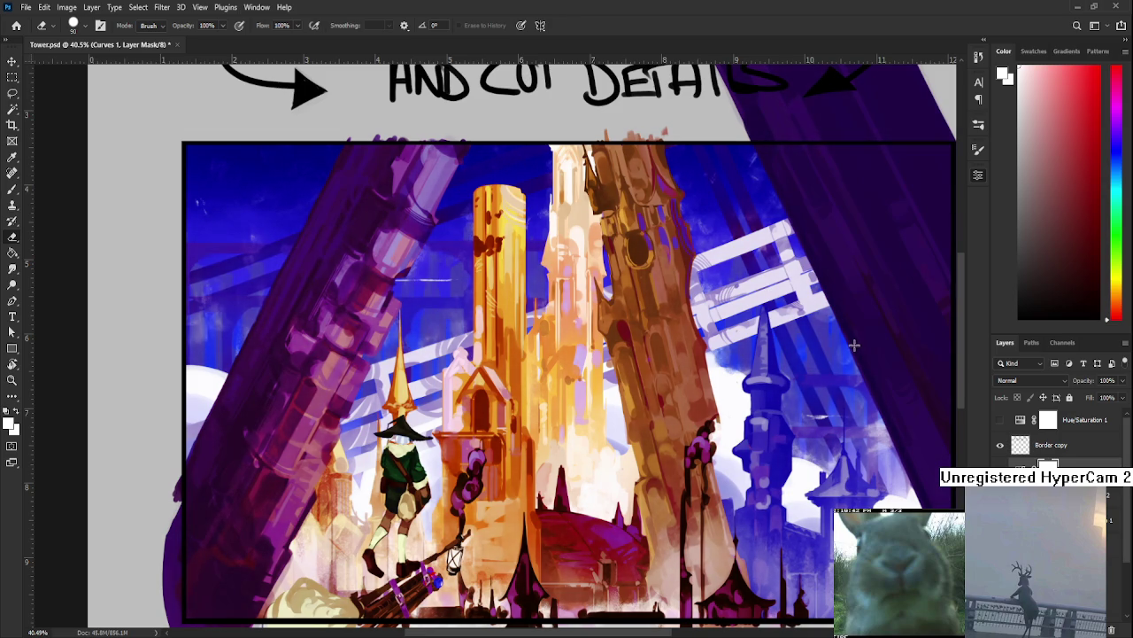
pyautogui.scroll(-3, 565, 388)
pyautogui.scroll(3, 565, 388)
pyautogui.scroll(1, 540, 417)
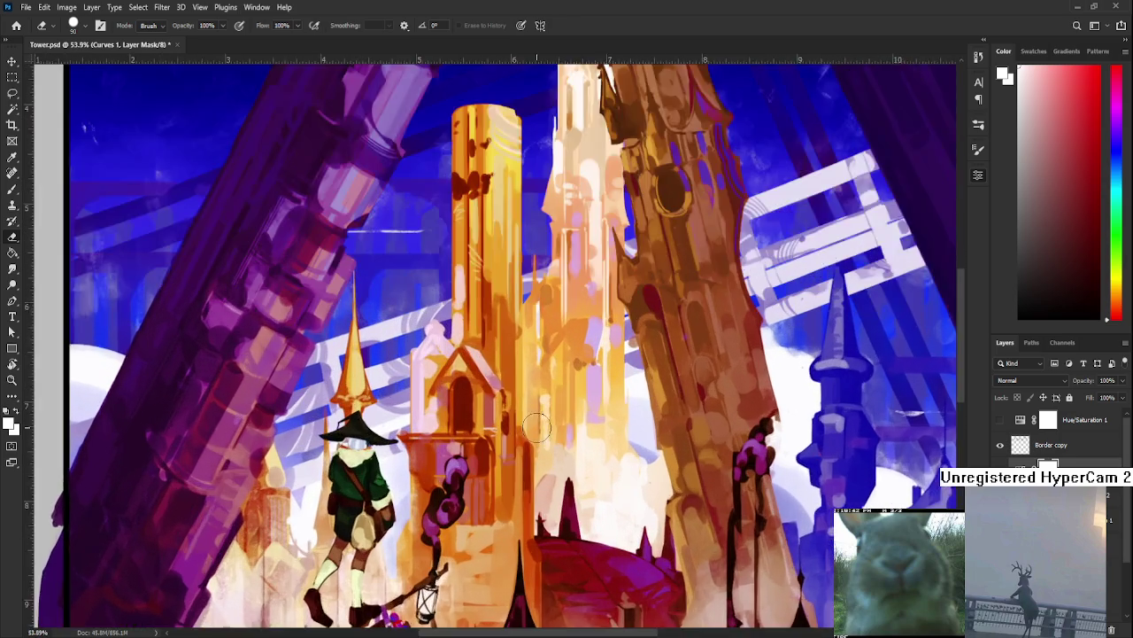
pyautogui.scroll(1, 540, 416)
pyautogui.scroll(1, 540, 417)
pyautogui.scroll(1, 538, 419)
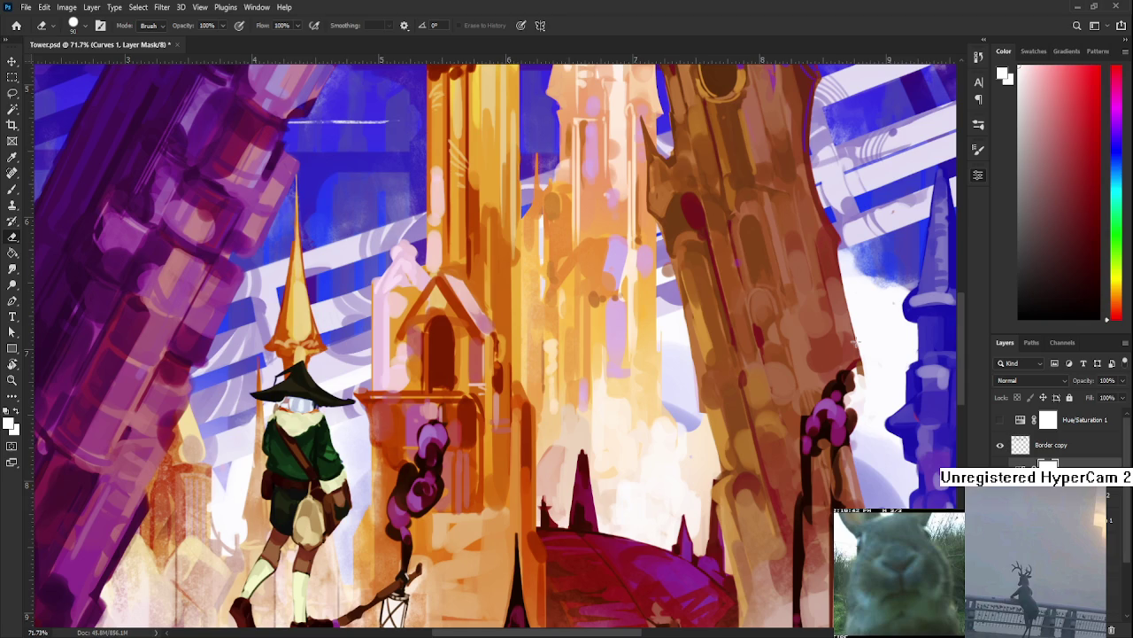
# Lower Curves 1 opacity to about 45% to soften its warm tint.
pyautogui.scroll(-2, 854, 340)
pyautogui.scroll(-2, 854, 339)
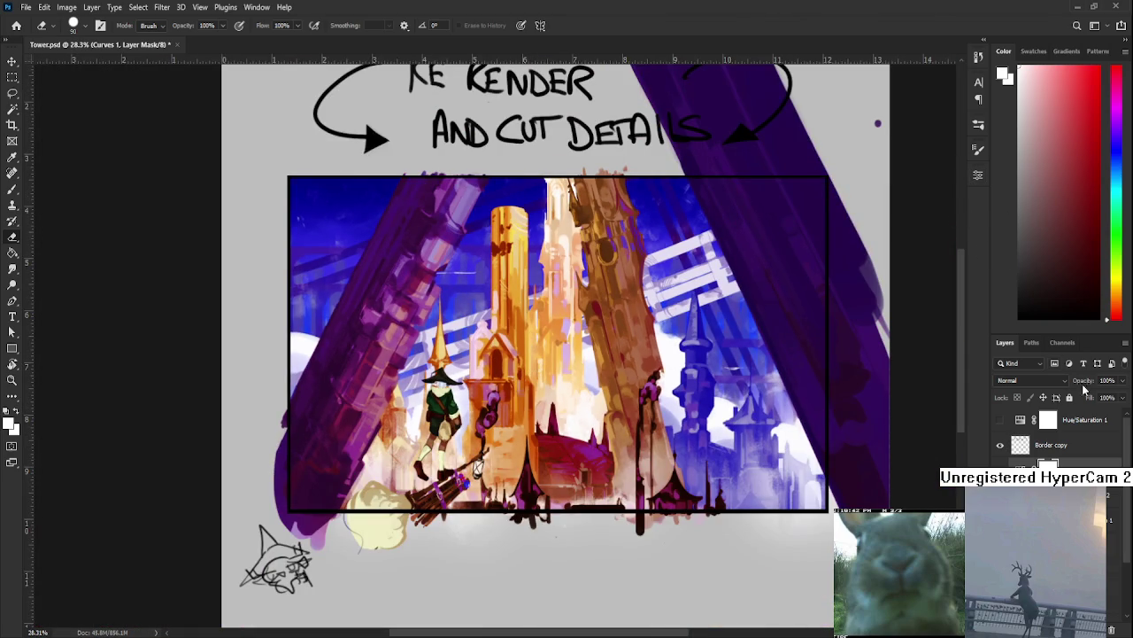
pyautogui.moveTo(1102, 393); pyautogui.dragTo(1095, 400)
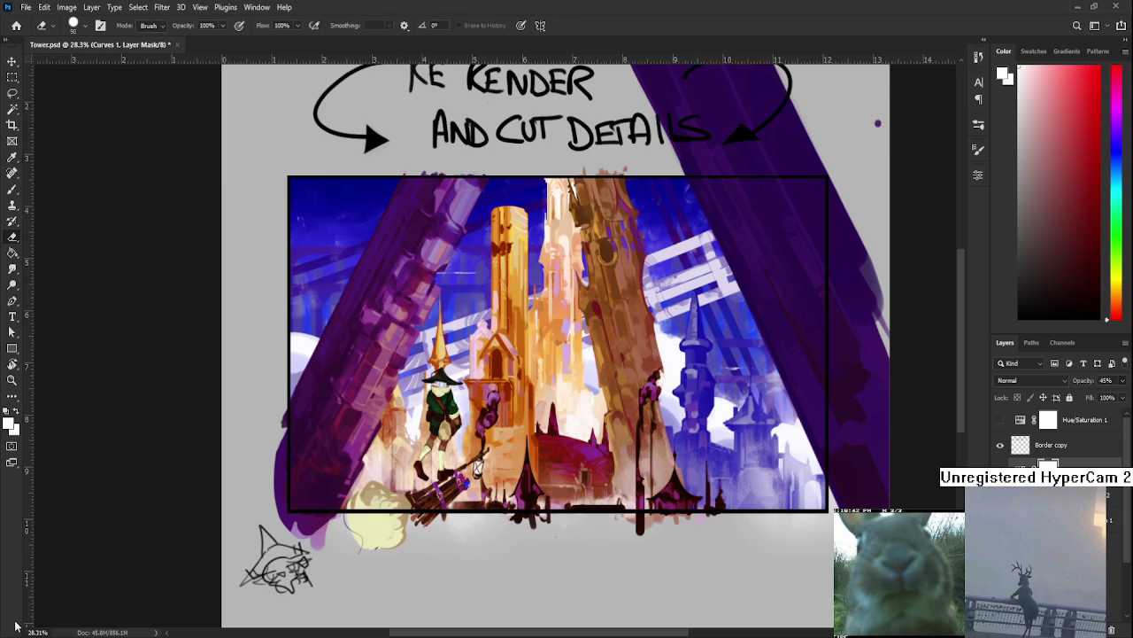